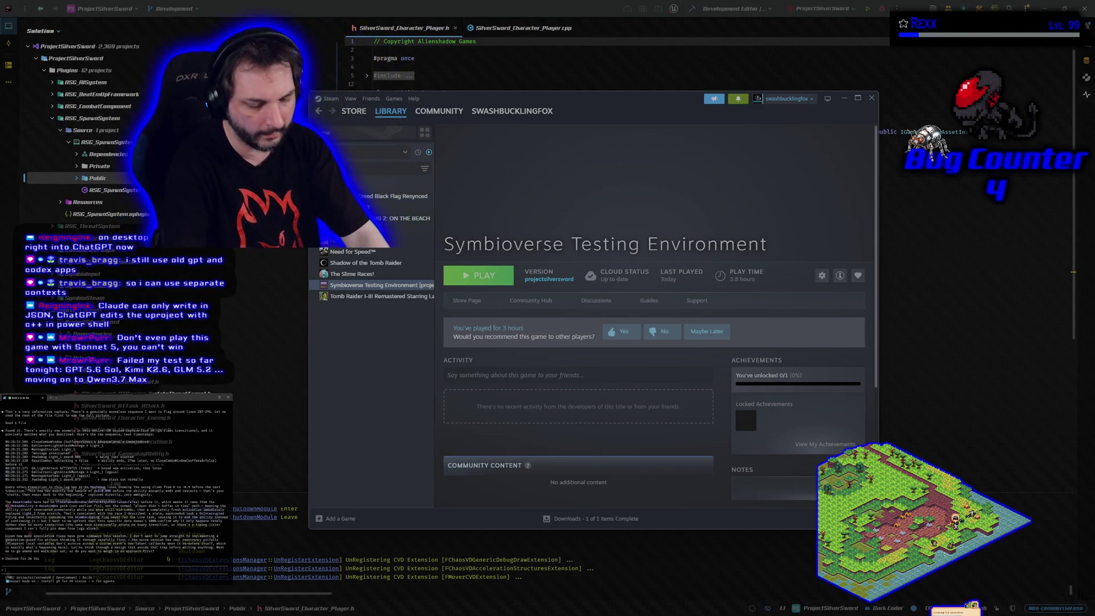
- Ask the agent whether the git changes should be discarded and work continued from that state
{"action": "type", "text": "should we disc"}
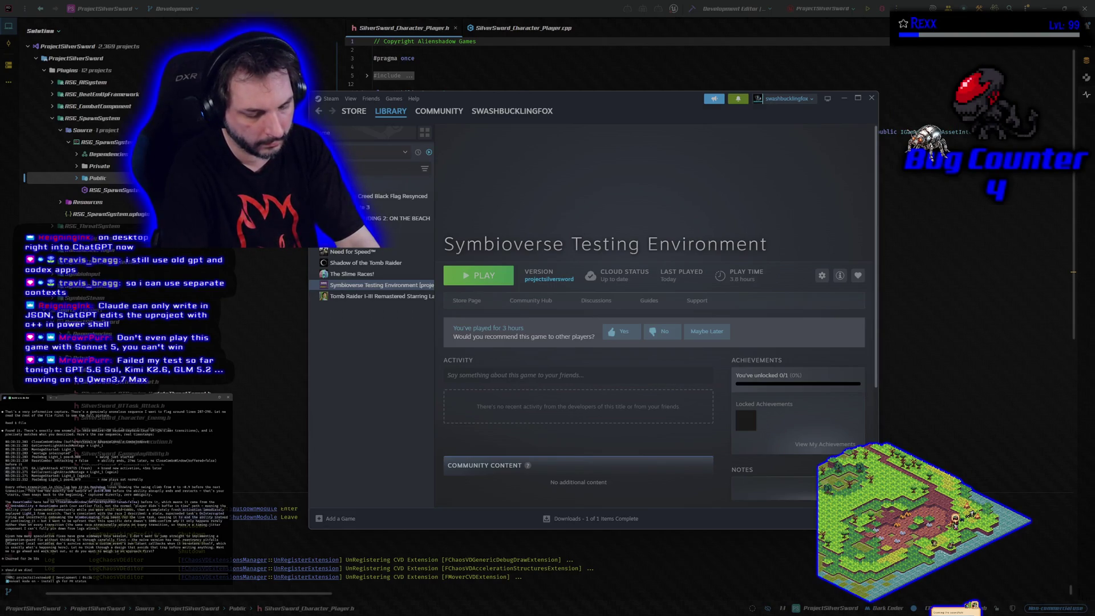
{"action": "type", "text": "s in the git and w"}
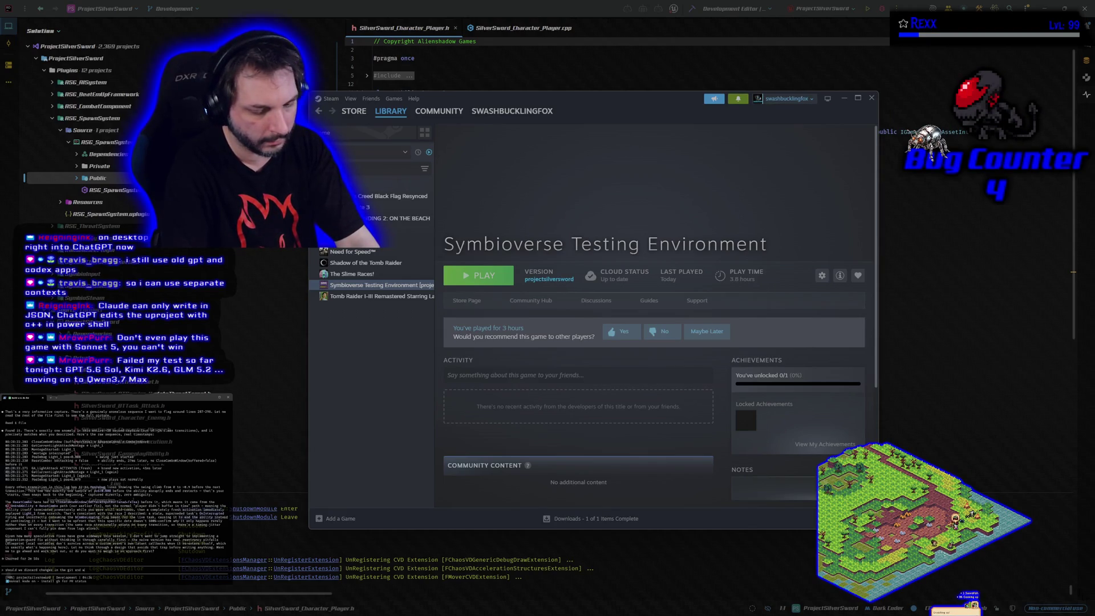
{"action": "type", "text": "ork from there?"}
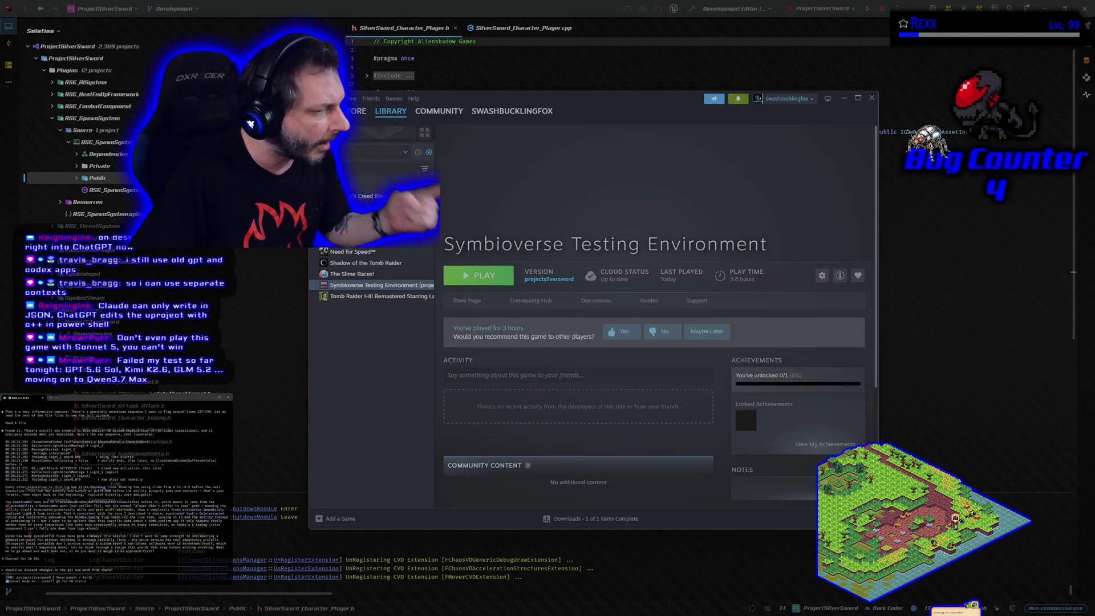
{"action": "key", "text": "Return"}
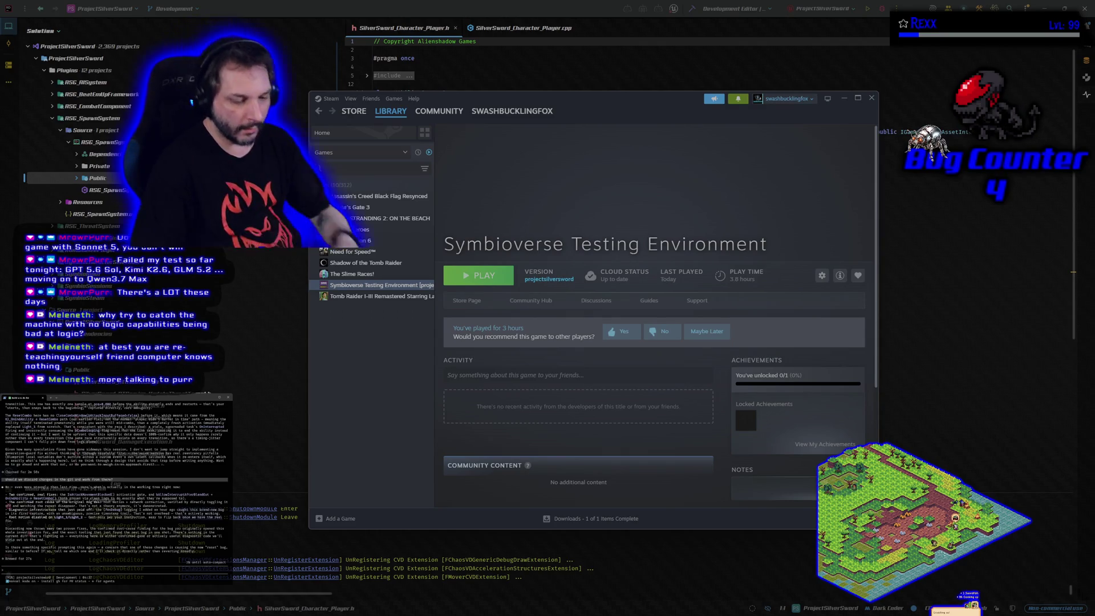
- Send the agent a message worrying that its added logging may be causing more issues
{"action": "type", "text": "ie morried we added a bunch of shit"}
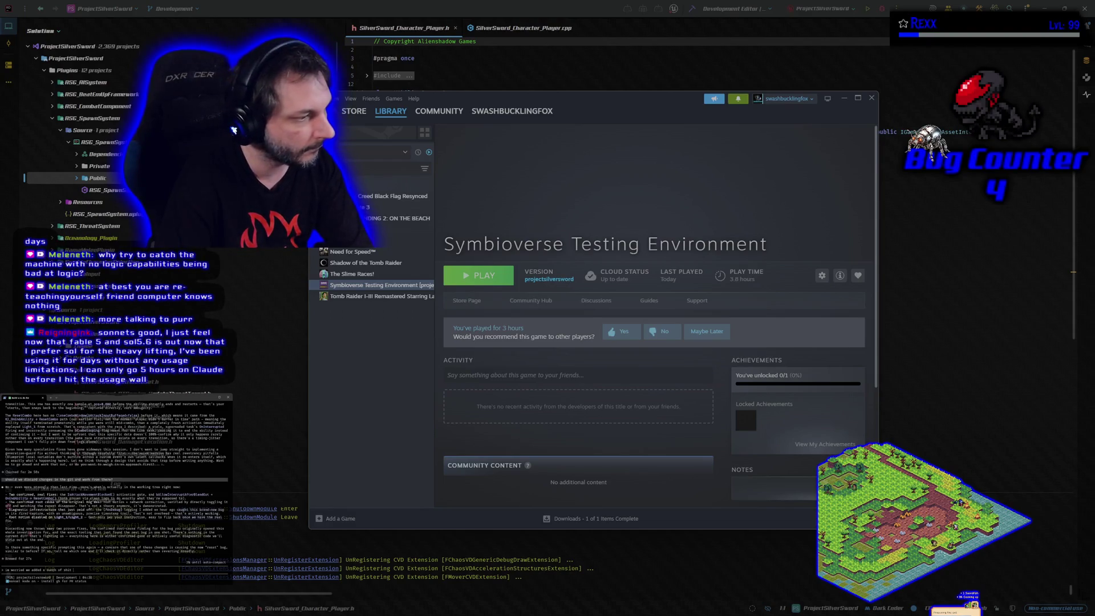
{"action": "type", "text": "(o"}
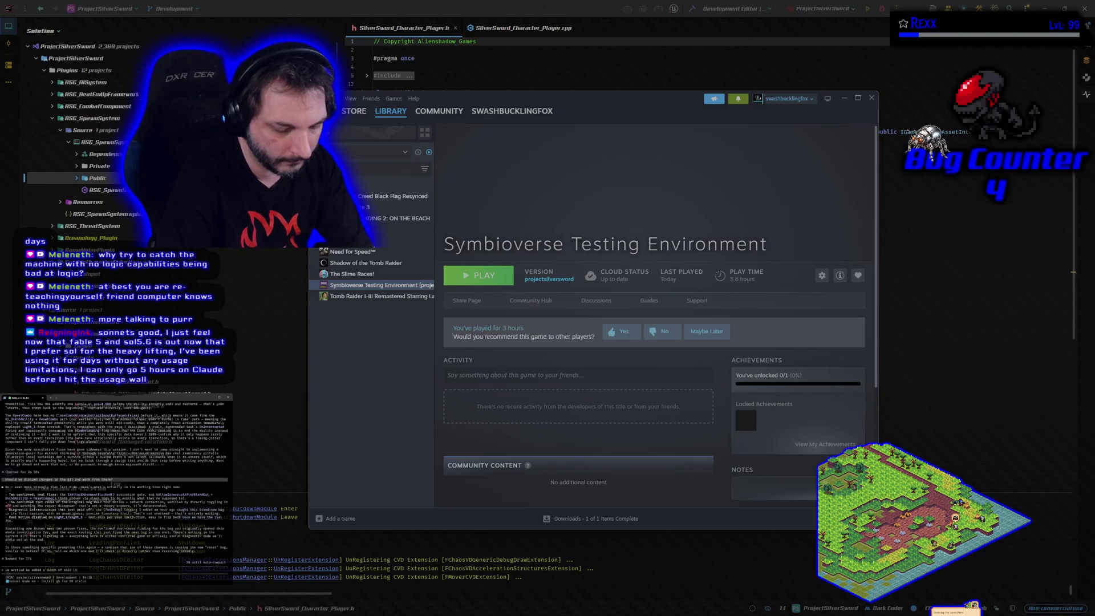
{"action": "type", "text": "ur the logs) that is making it harder to find the problem, or that may"}
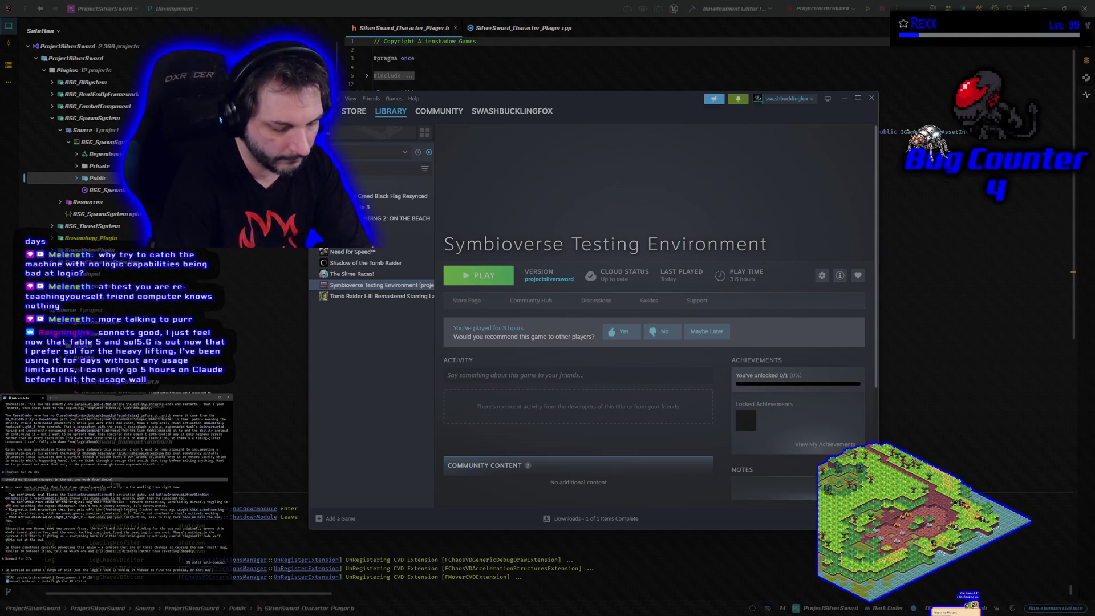
{"action": "type", "text": " cause more issu"}
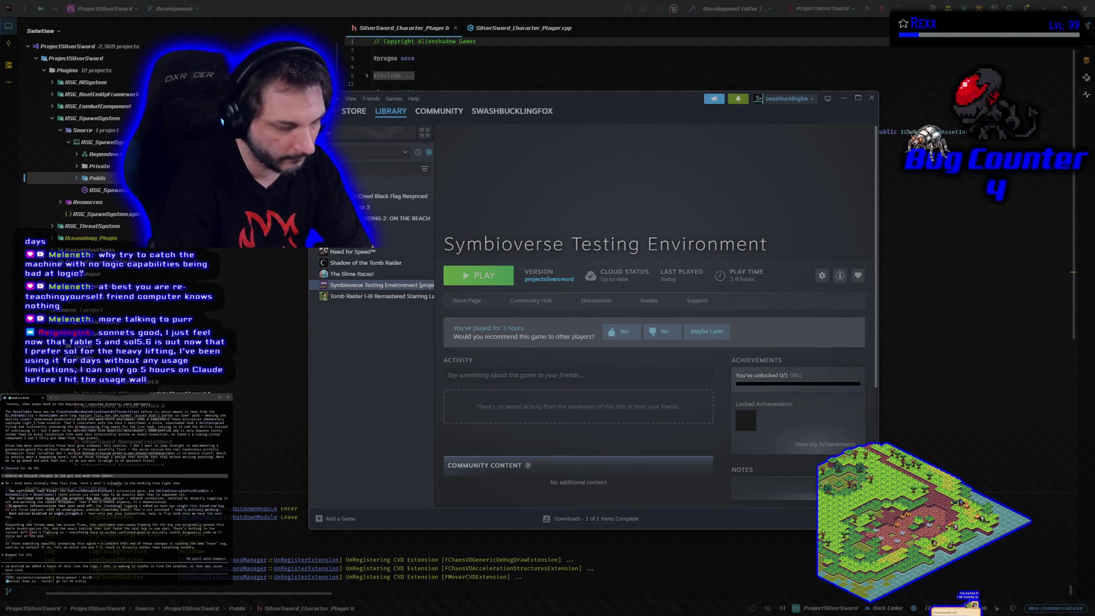
{"action": "type", "text": "es"}
{"action": "key", "text": "Return"}
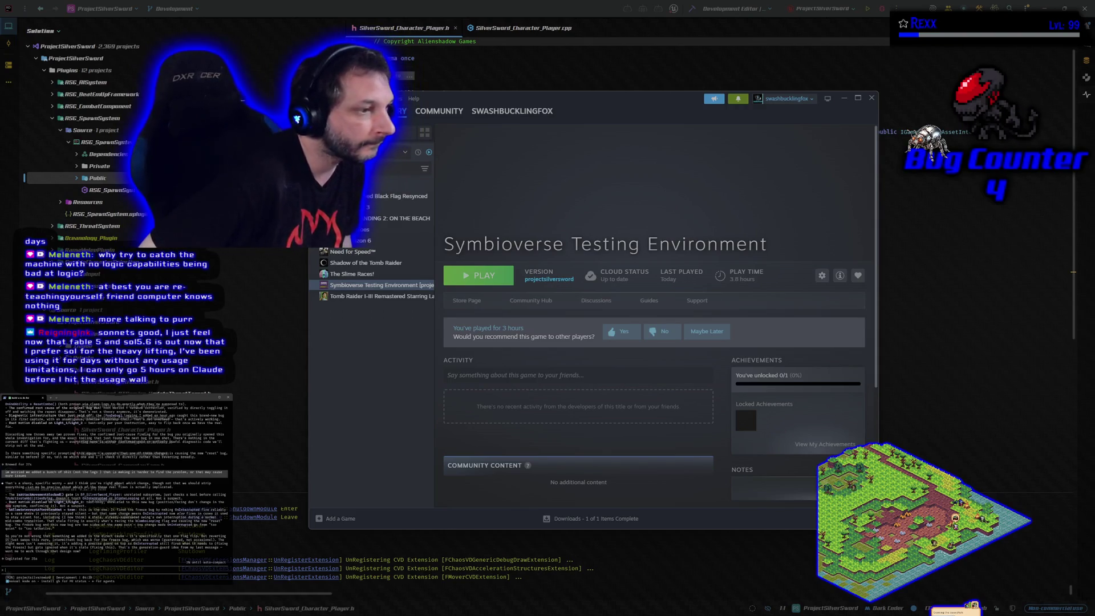
- Start the next reply with 'yes work through the design'
{"action": "type", "text": "yes work through the design"}
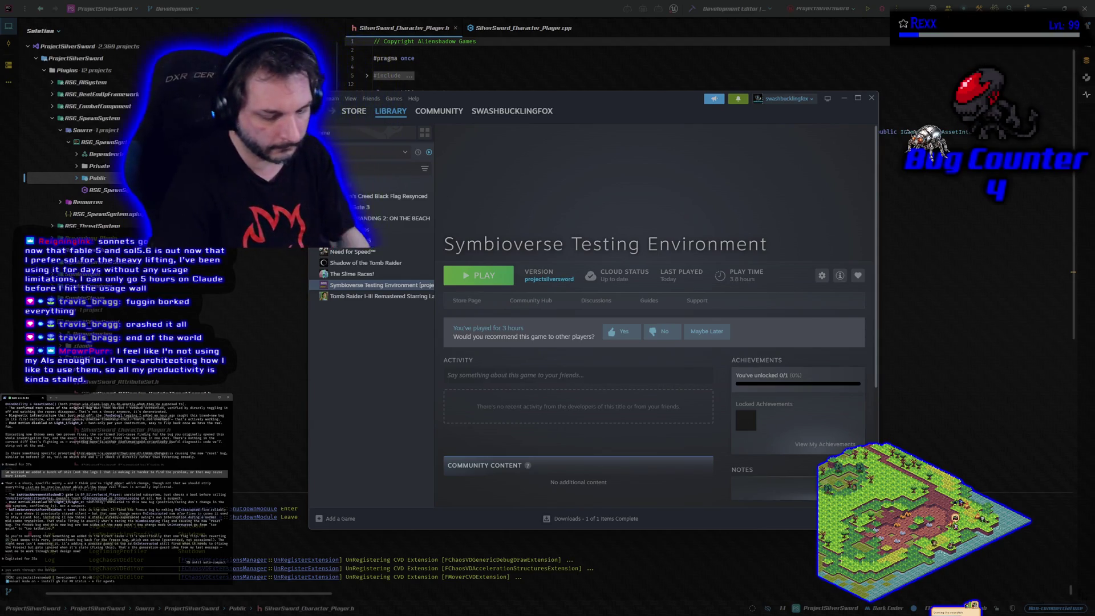
- Write a reply noting the freeze bug did not exist before the agent's changes
{"action": "type", "text": "ve t"}
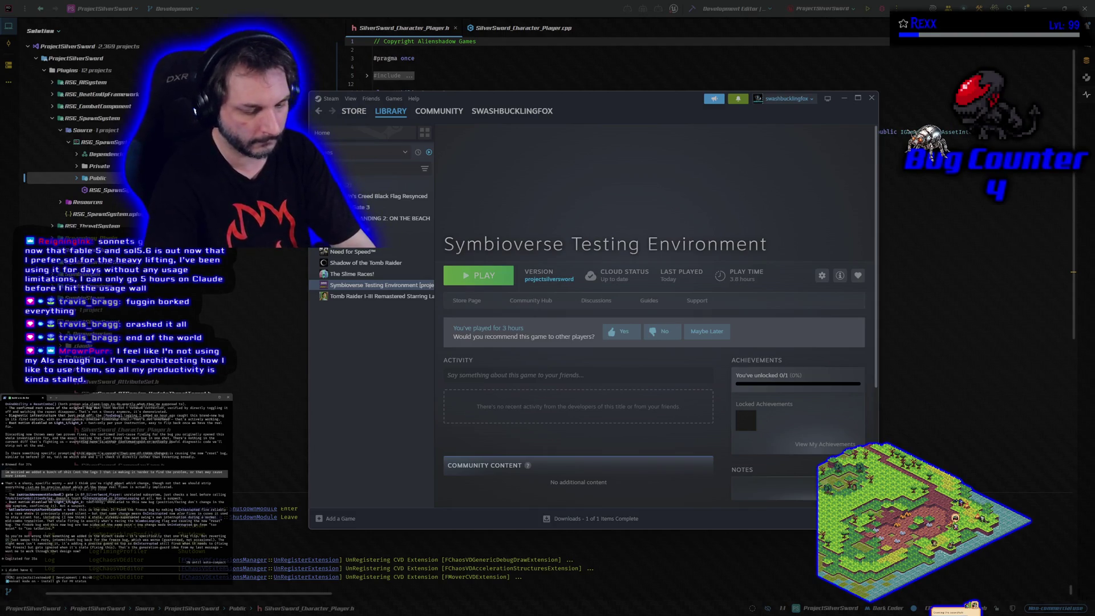
{"action": "type", "text": "he freeze bug"}
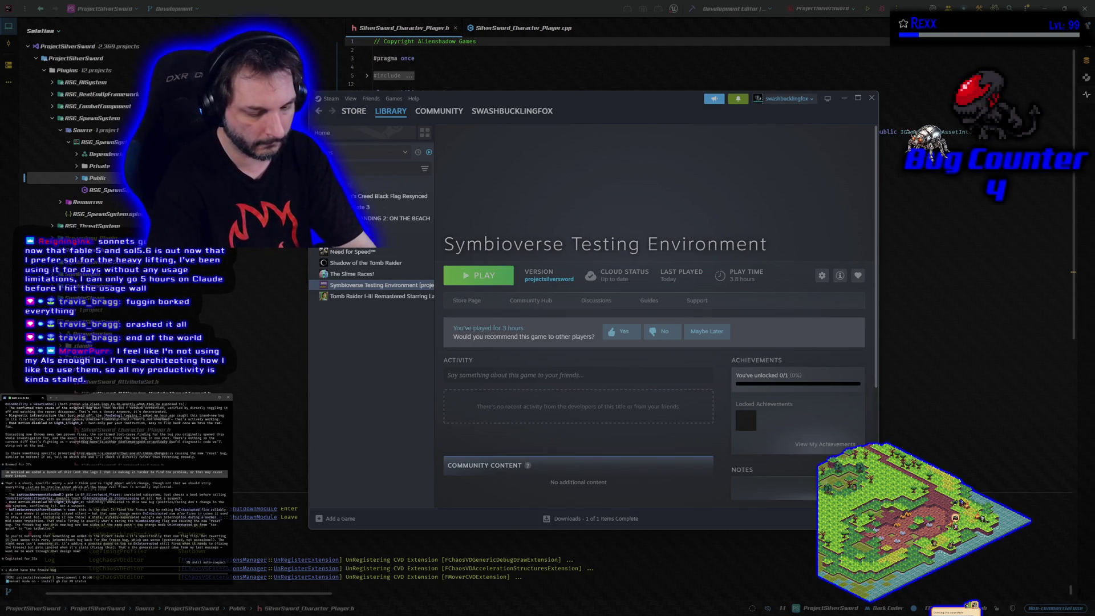
{"action": "type", "text": " before you that"}
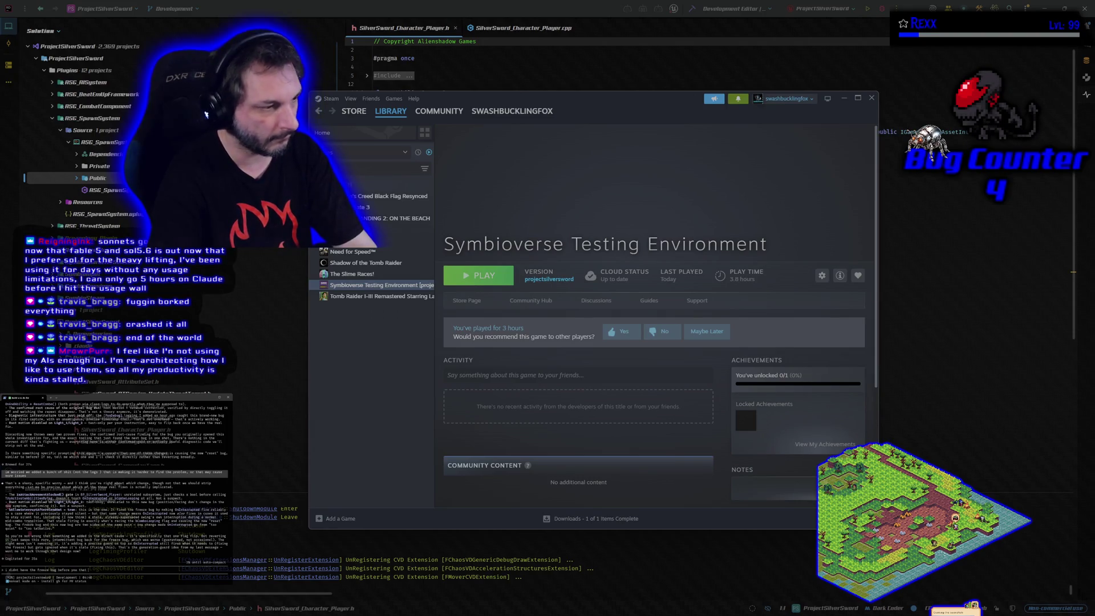
{"action": "type", "text": " is why moint"}
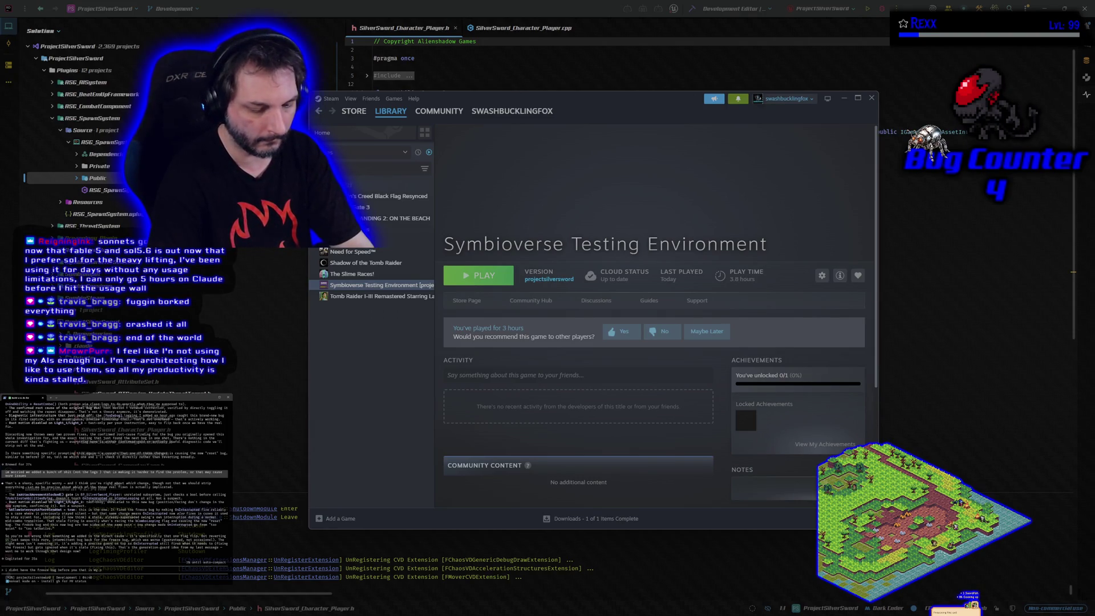
- Send the freeze bug message so the agent starts working on it
{"action": "key", "text": "Return"}
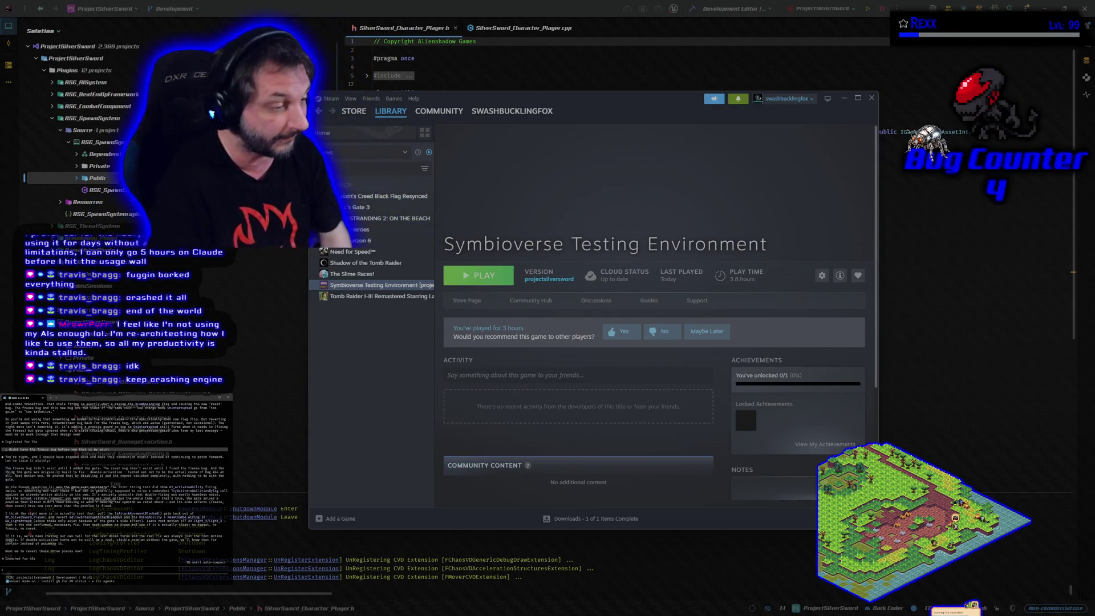
- Enter 'yeah, revert those three' in the Claude Code prompt
{"action": "type", "text": "yeah, revert those three"}
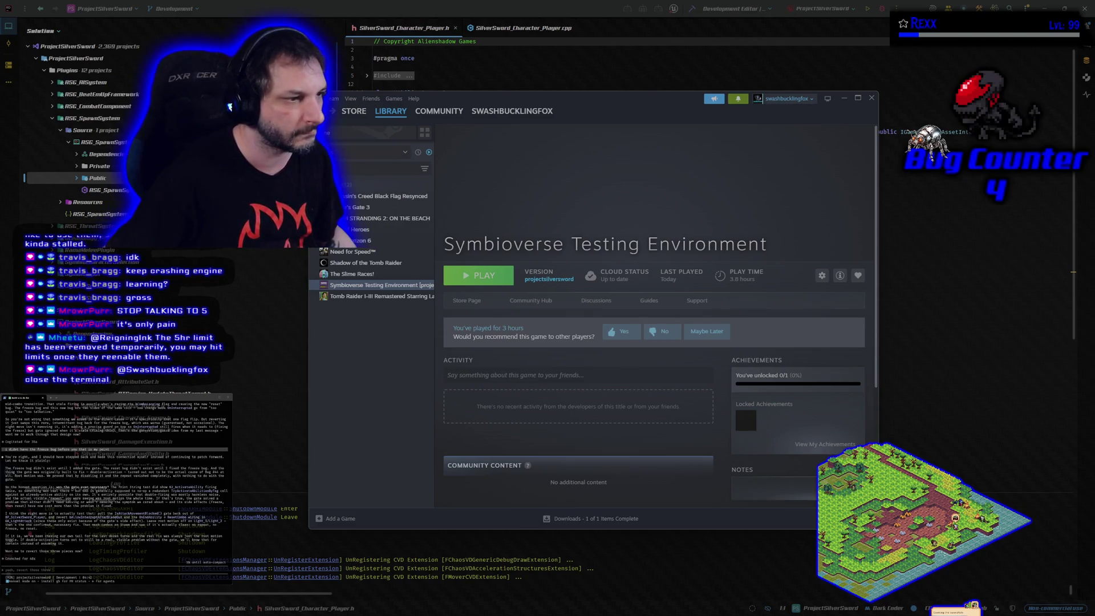
- Switch from Steam to YouTube Music, which is playing the Airbuster boss theme
{"action": "key", "text": "alt+Tab"}
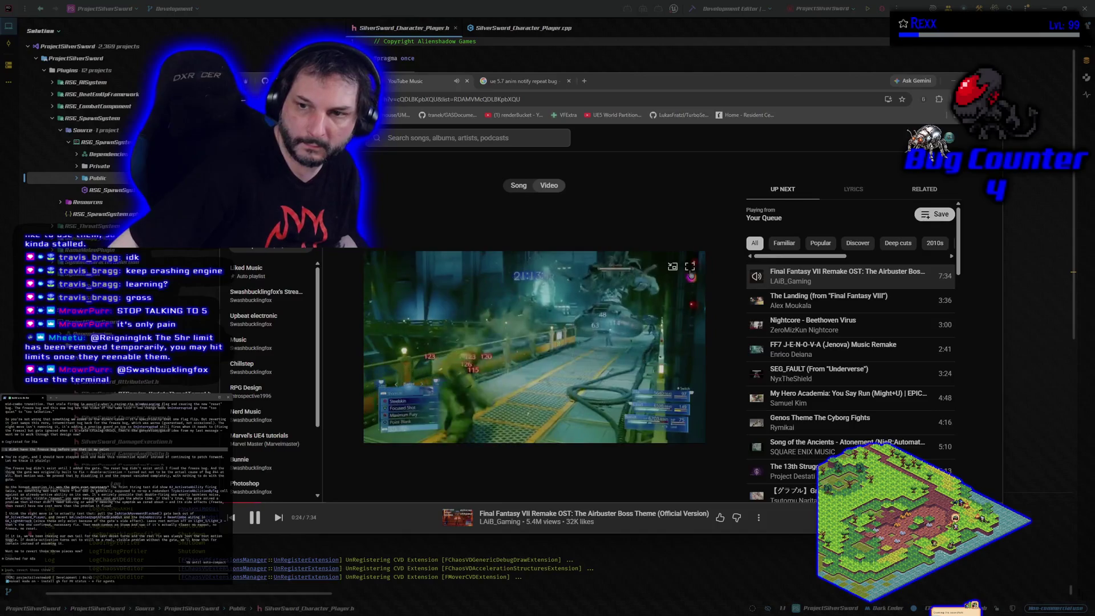
- Take the Airbuster video out of fullscreen, minimise the browser and bring the IDE back
{"action": "left_click", "coordinate": [689, 266]}
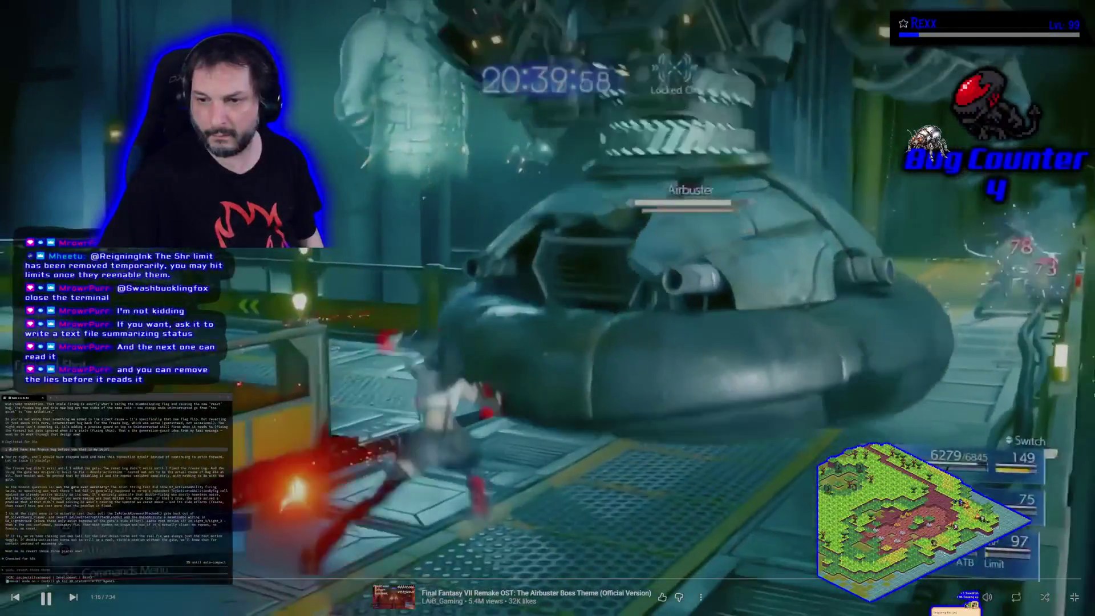
{"action": "key", "text": "Escape"}
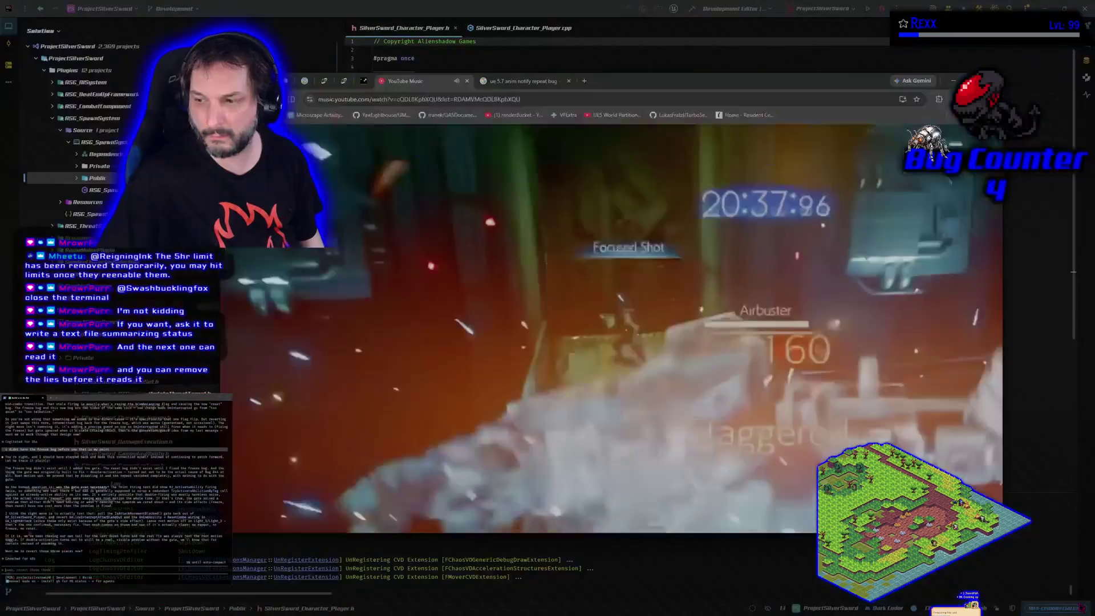
{"action": "key", "text": "super+Down"}
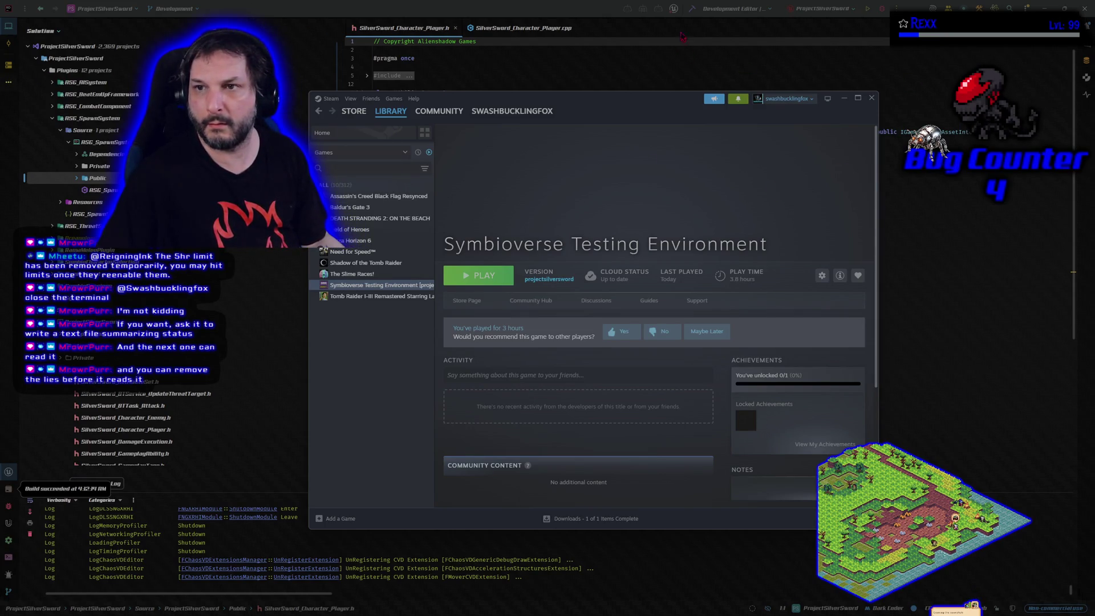
{"action": "left_click", "coordinate": [692, 9]}
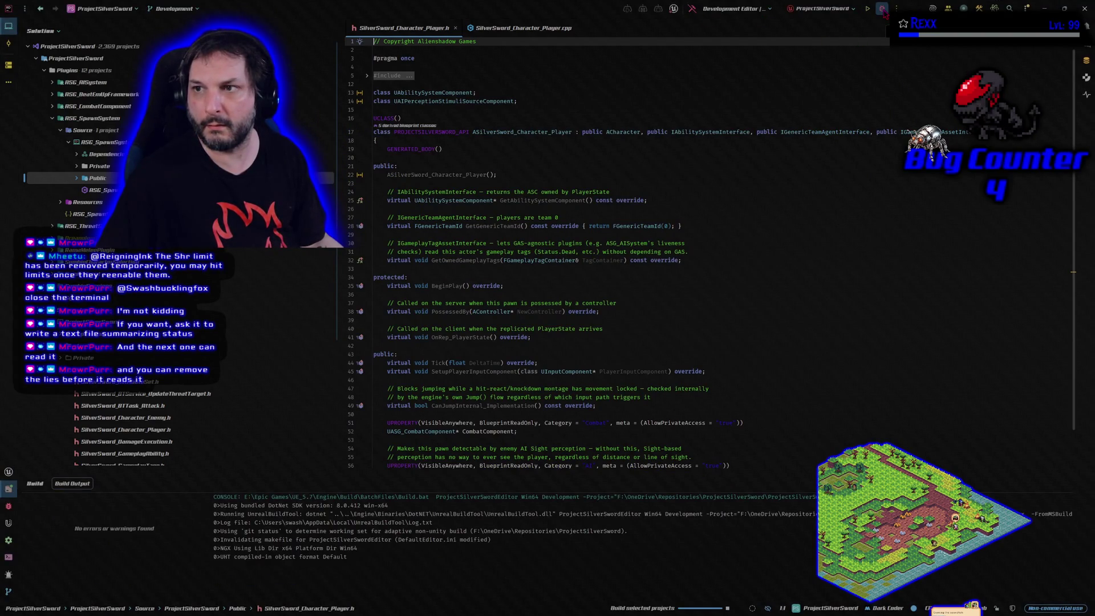
- Rebuild ProjectSilverSwordEditor (Win64 Development) from Rider's toolbar
{"action": "left_click", "coordinate": [882, 9]}
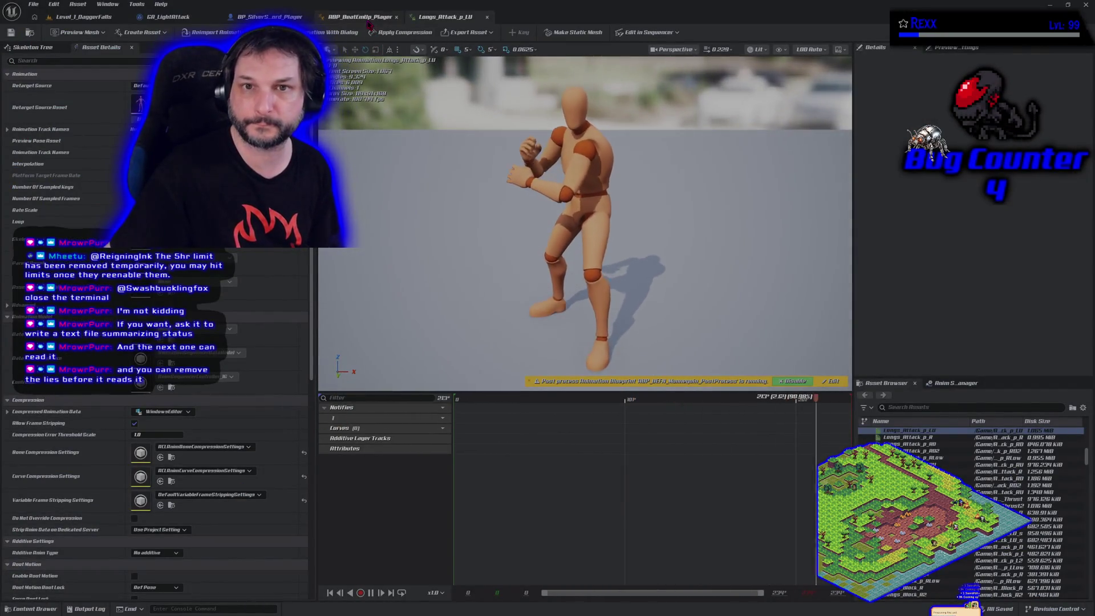
- Look through the BP_SilverSword_Player, GA_LightAttack and Level_1_DaggerFalls tabs, ending on GA_LightAttack
{"action": "left_click", "coordinate": [269, 16]}
{"action": "left_click", "coordinate": [168, 16]}
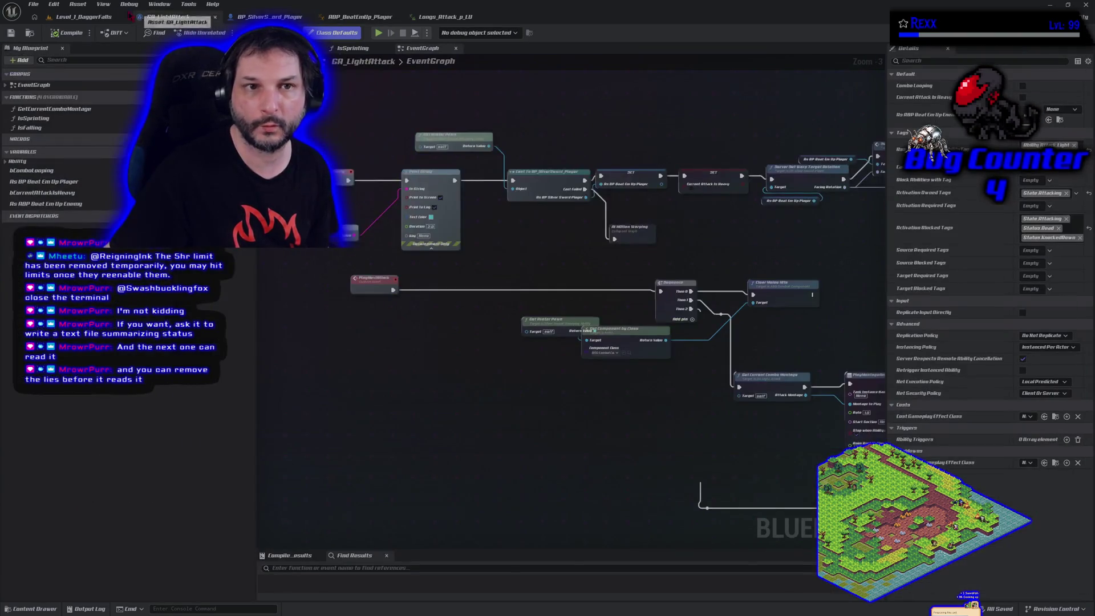
{"action": "left_click", "coordinate": [90, 16]}
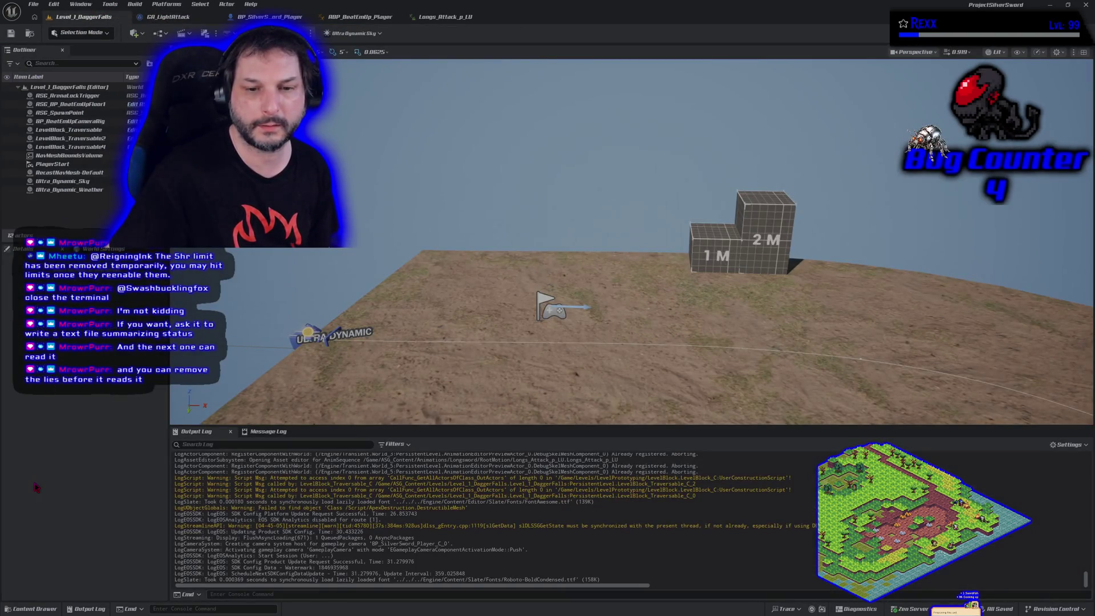
{"action": "left_click", "coordinate": [167, 17]}
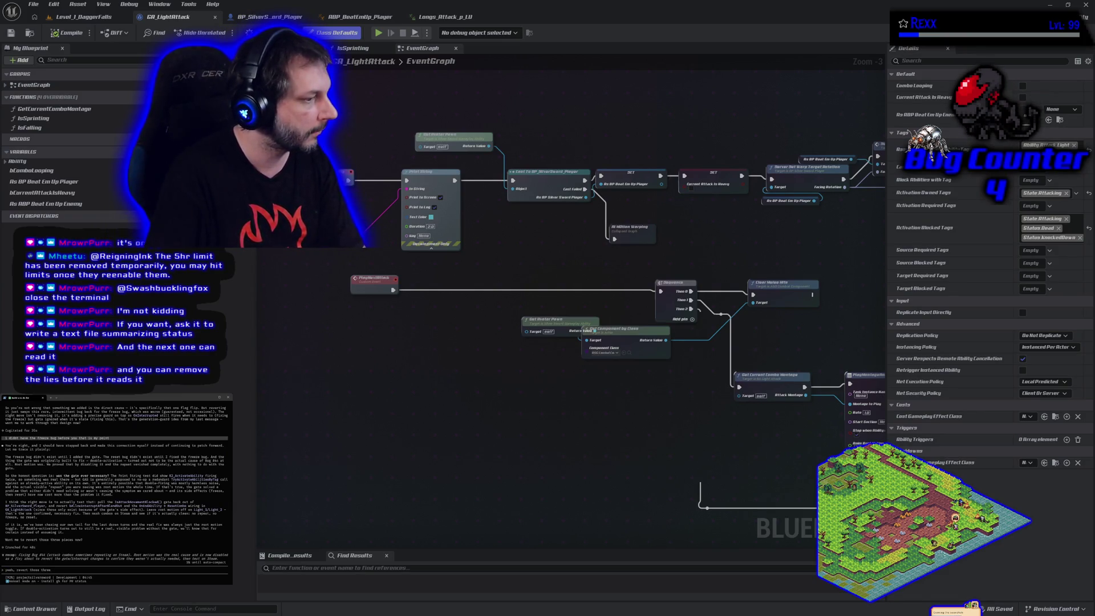
- Ask the agent to revert the three changes, then go back to Rider
{"action": "key", "text": "Return"}
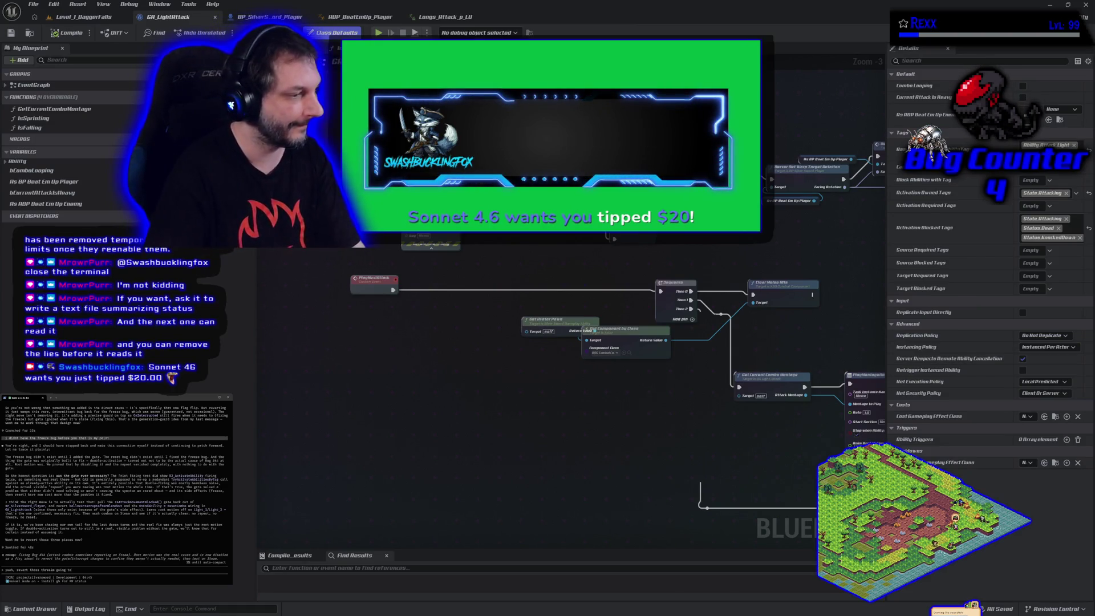
{"action": "key", "text": "BackSpace"}
{"action": "key", "text": "BackSpace"}
{"action": "key", "text": "BackSpace"}
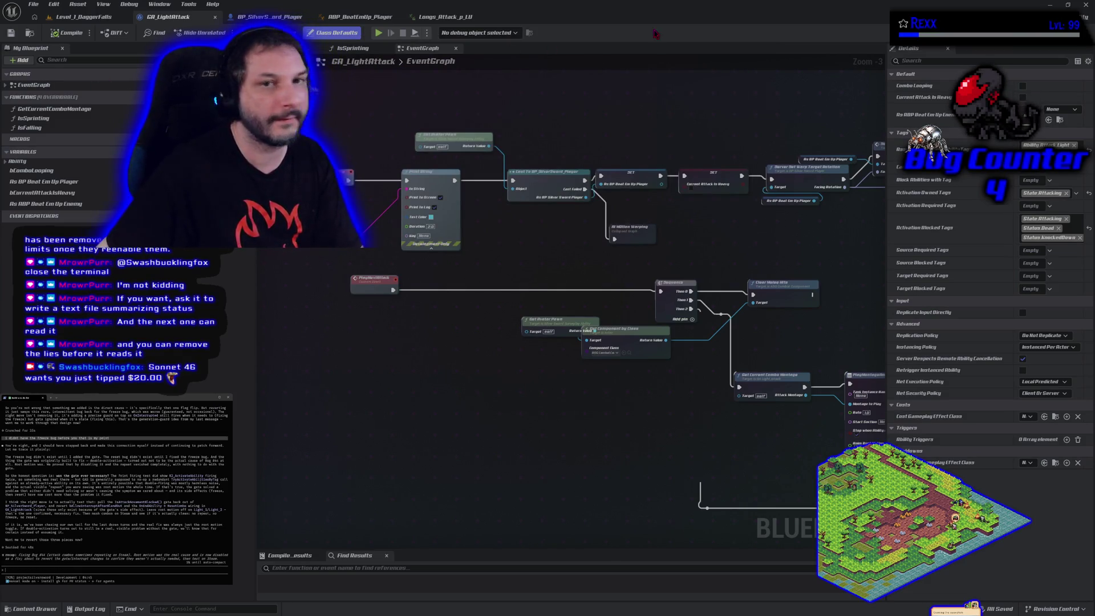
{"action": "key", "text": "alt+Tab"}
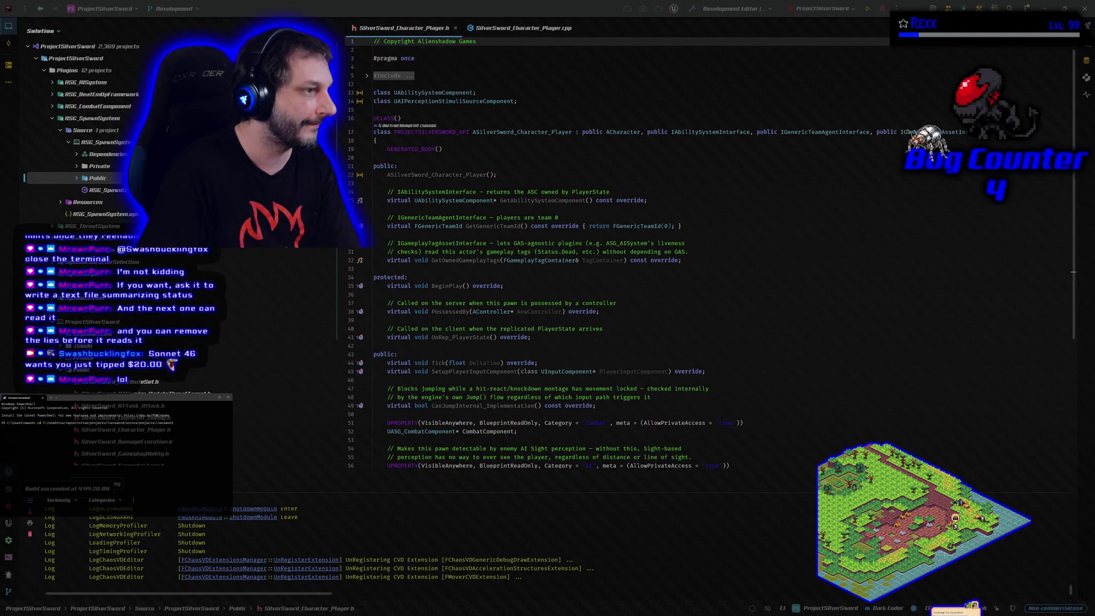
- Launch claude, set /model to claude-sonnet-4-6[1m], then switch to GitHub Desktop's nine changed files
{"action": "type", "text": "claude"}
{"action": "key", "text": "Return"}
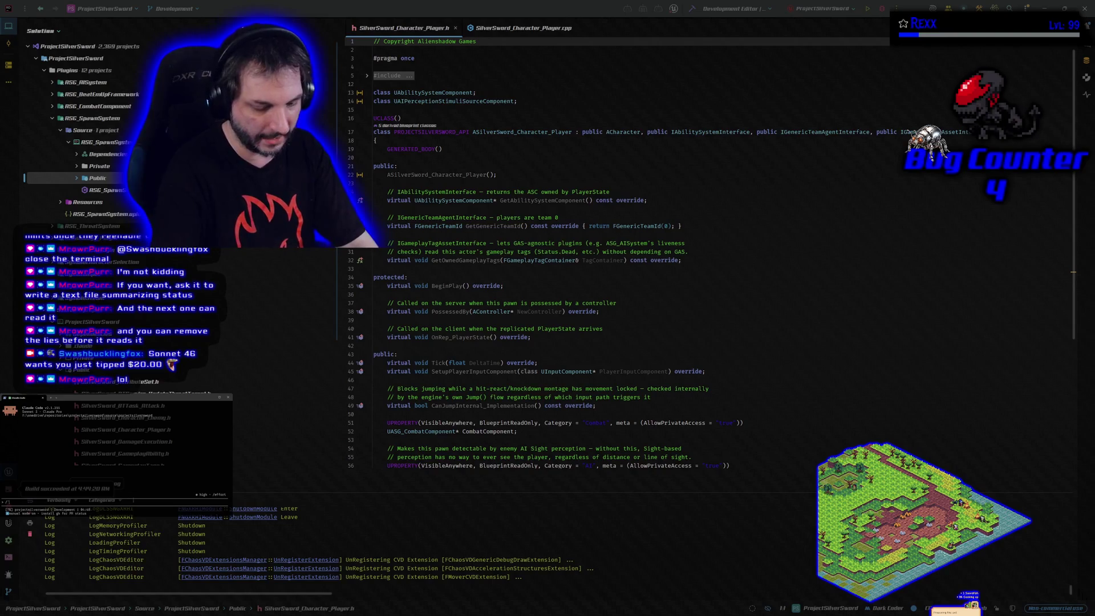
{"action": "type", "text": "/model"}
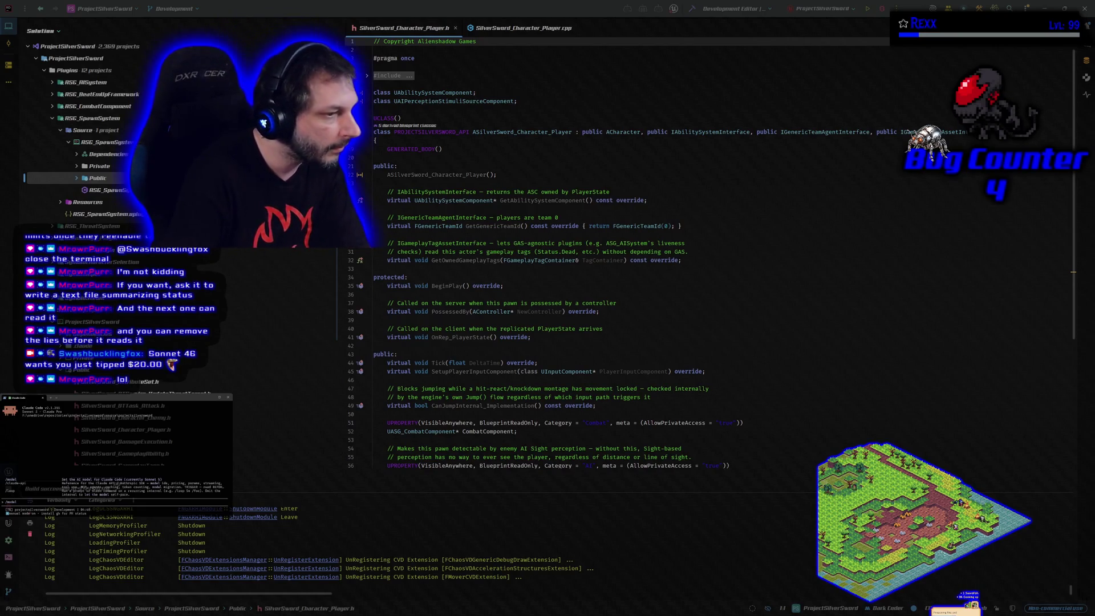
{"action": "key", "text": "Return"}
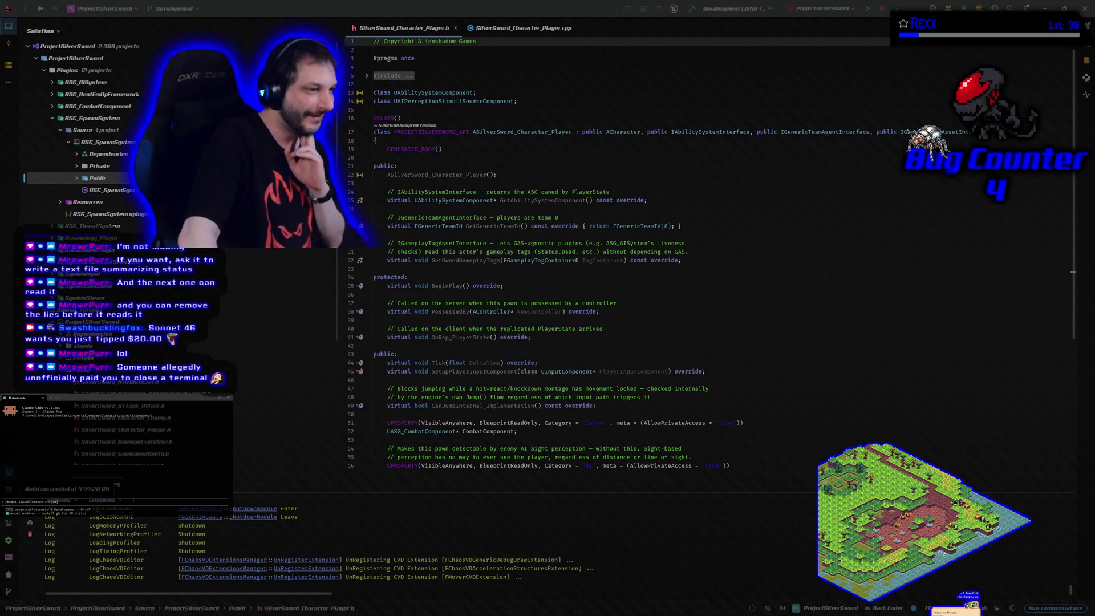
{"action": "key", "text": "Return"}
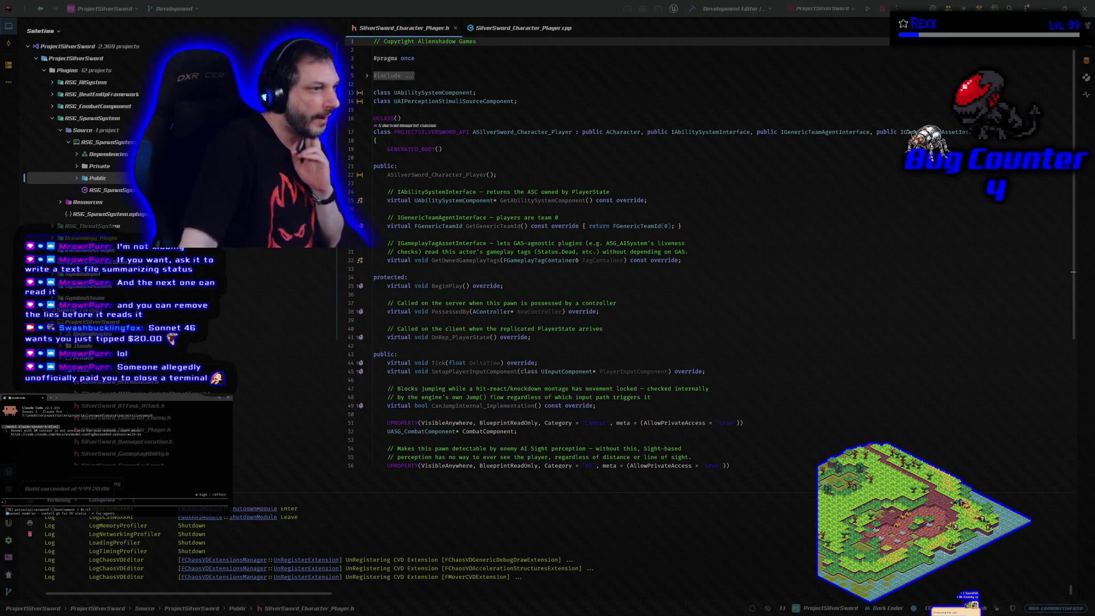
{"action": "key", "text": "Up"}
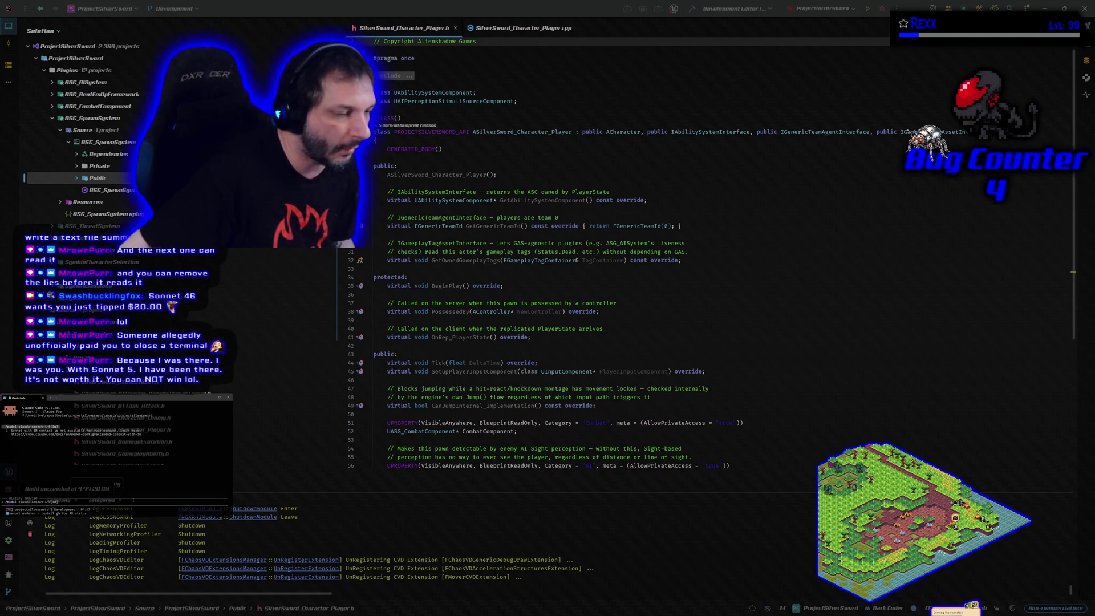
{"action": "key", "text": "alt+Tab"}
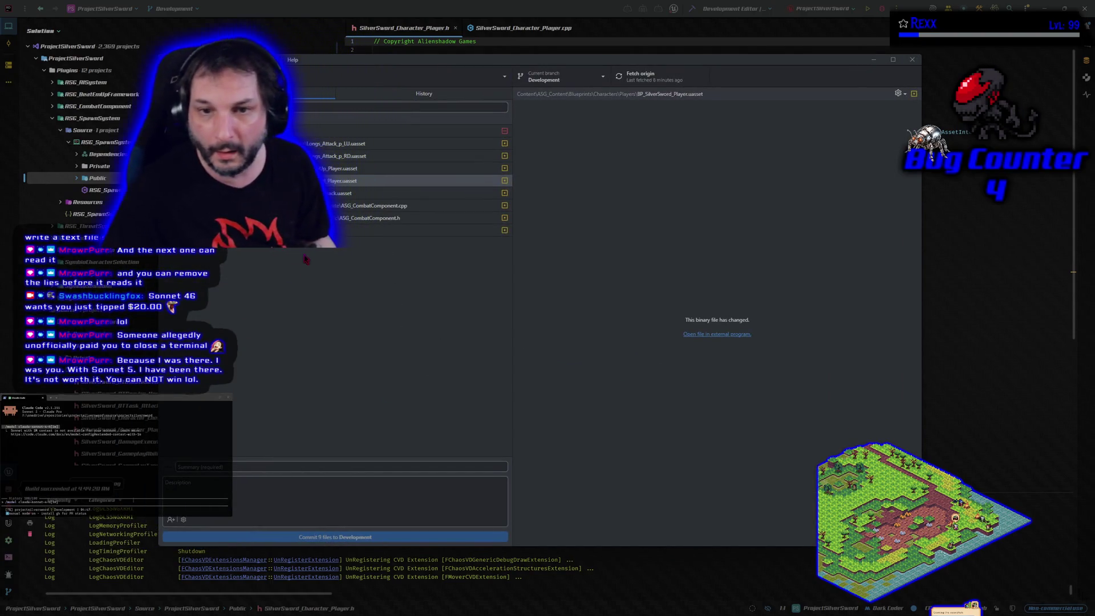
- Review the changed files and discard the Application.ico deletion
{"action": "left_click", "coordinate": [428, 230]}
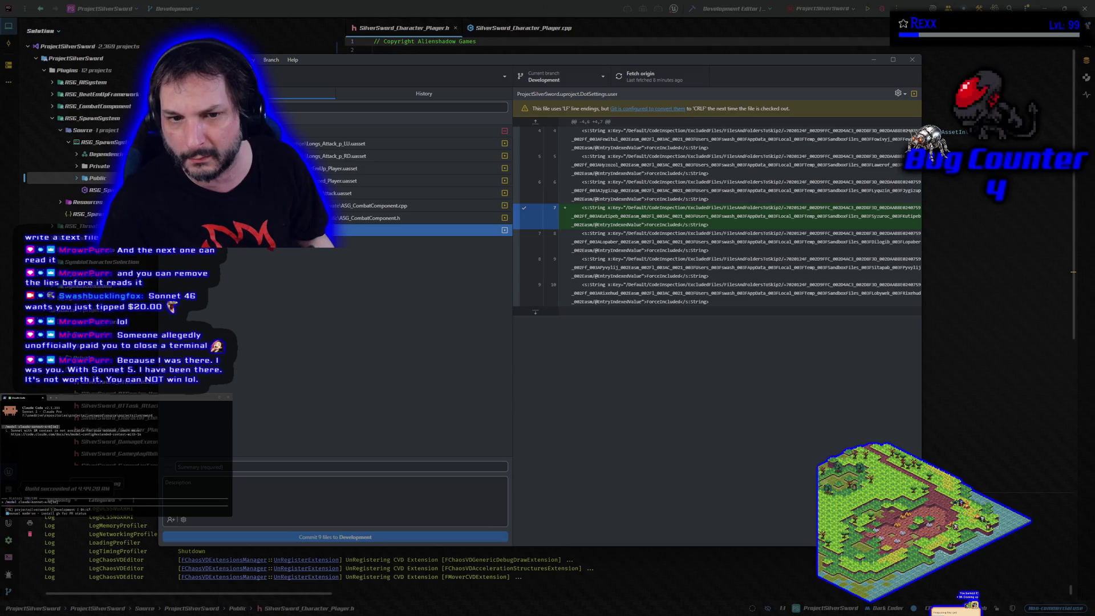
{"action": "left_click", "coordinate": [371, 218]}
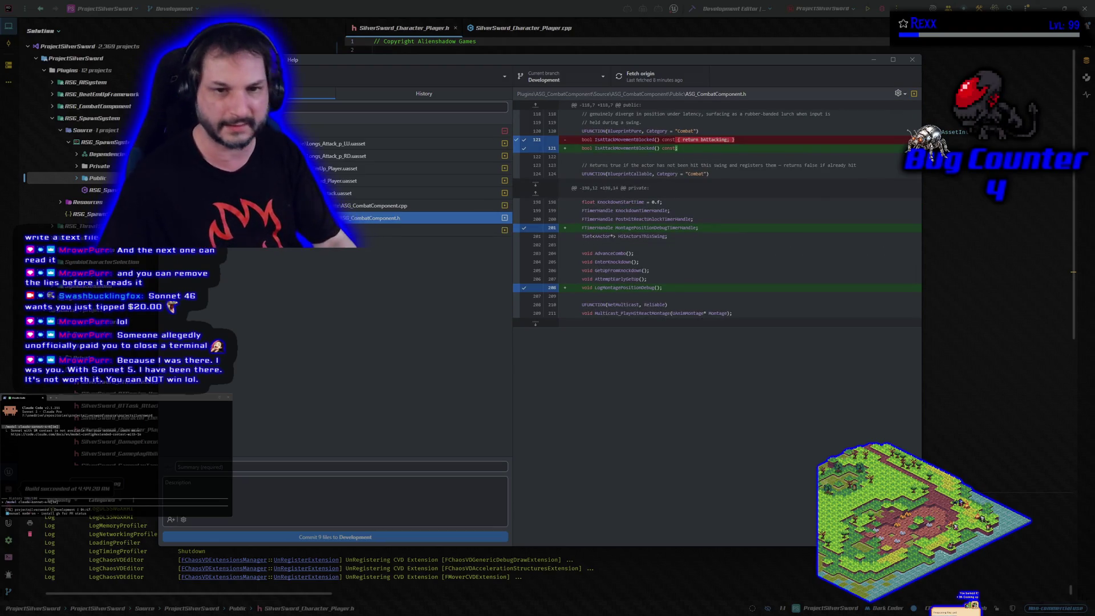
{"action": "left_click", "coordinate": [371, 131]}
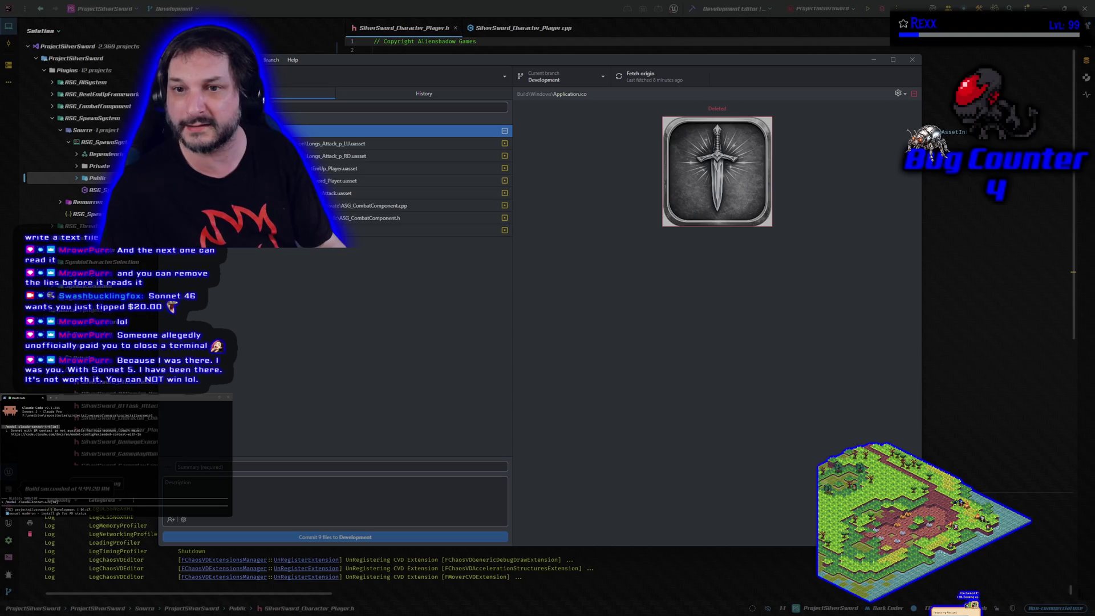
{"action": "left_click", "coordinate": [285, 156]}
{"action": "left_click", "coordinate": [285, 131]}
{"action": "right_click", "coordinate": [274, 134]}
{"action": "left_click", "coordinate": [303, 143]}
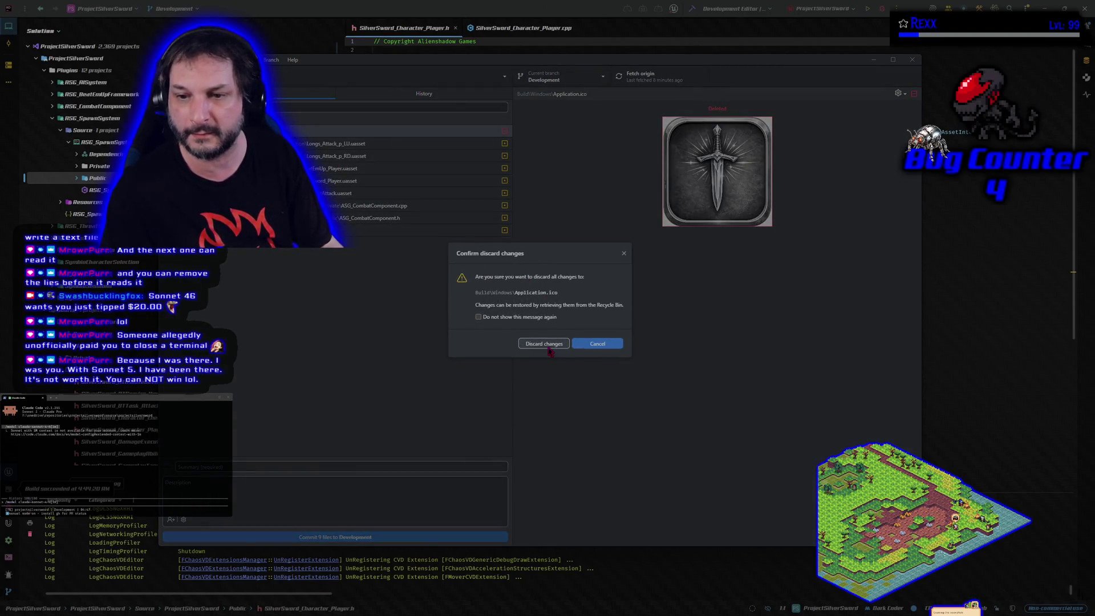
{"action": "left_click", "coordinate": [527, 341]}
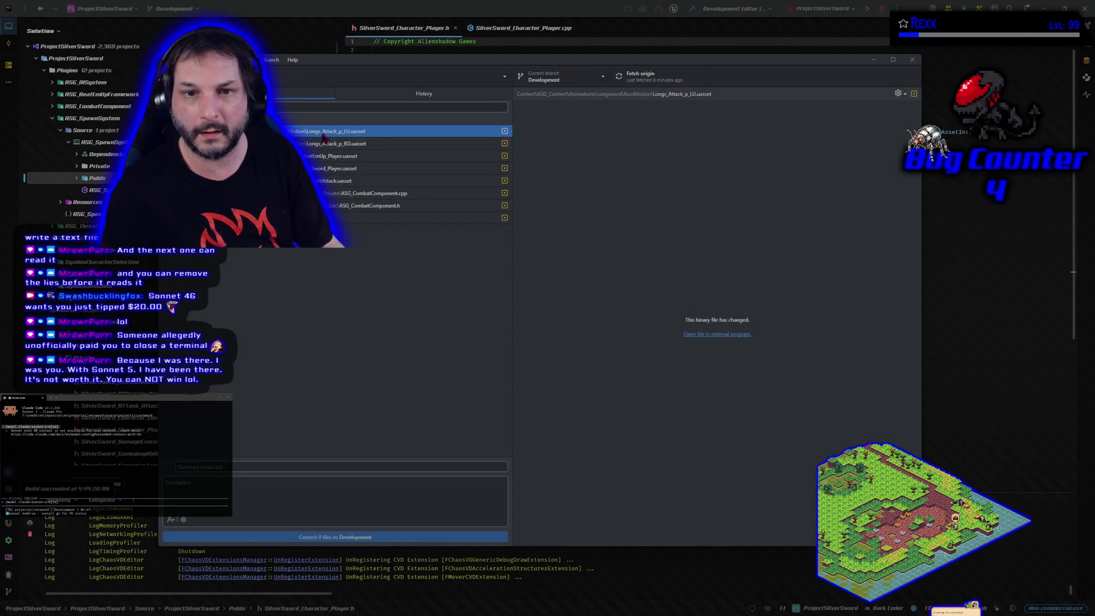
- Review the asset and ASG_CombatComponent diffs, then discard five files' changes, leaving three to commit
{"action": "left_click", "coordinate": [327, 144]}
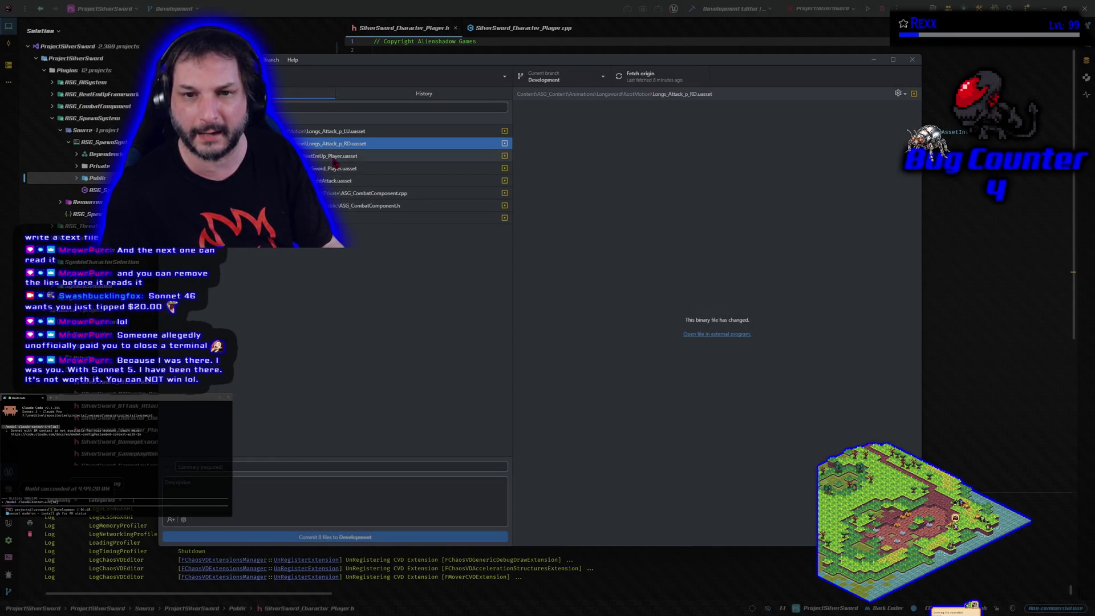
{"action": "left_click", "coordinate": [333, 159]}
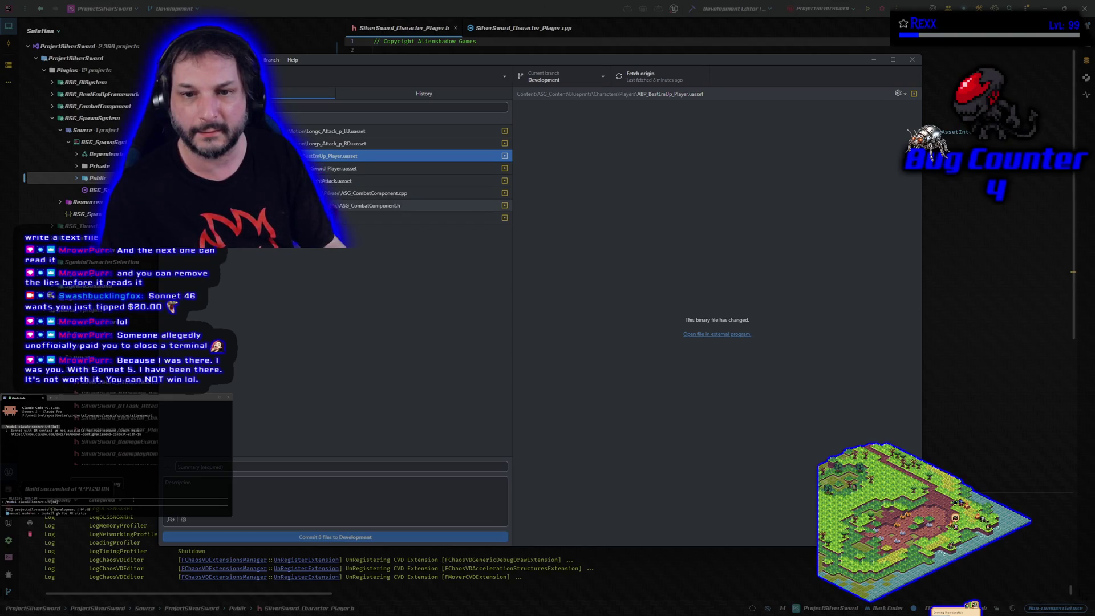
{"action": "left_click", "coordinate": [335, 206]}
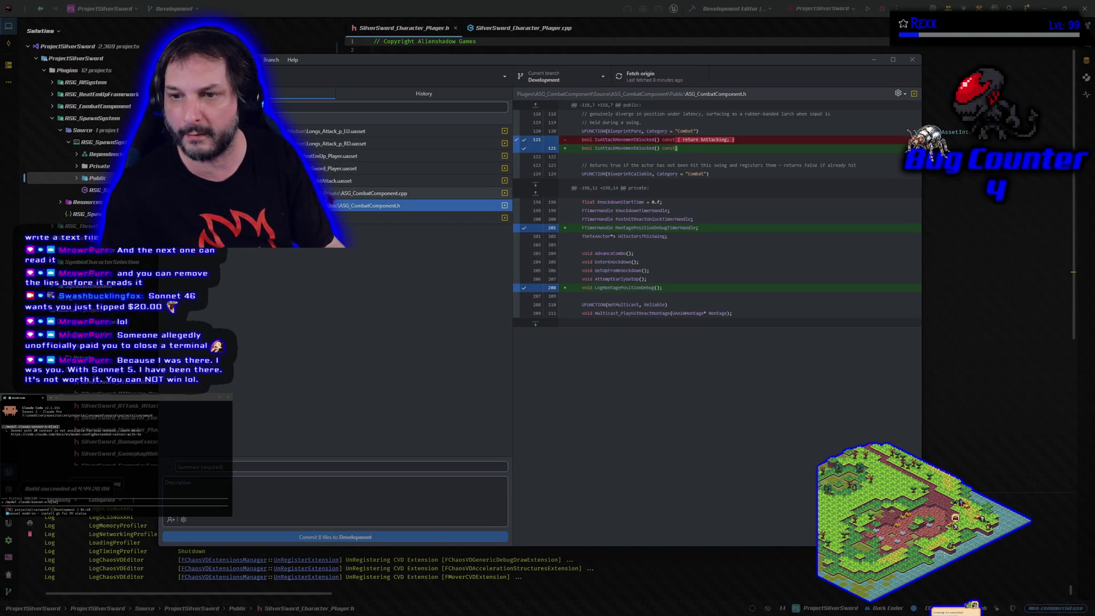
{"action": "left_click", "coordinate": [329, 194]}
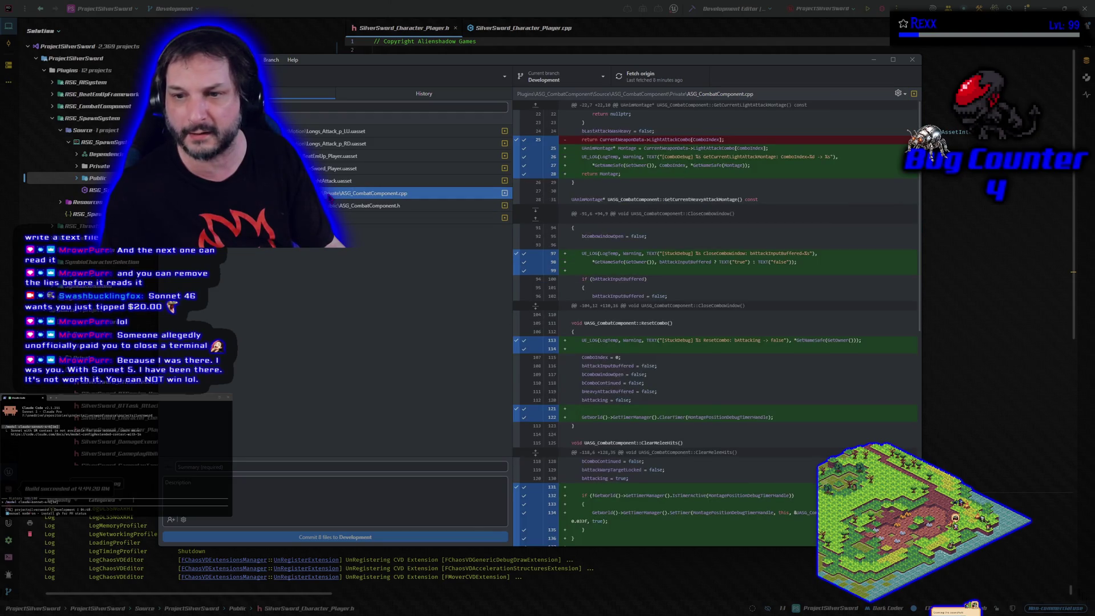
{"action": "left_click", "coordinate": [329, 181]}
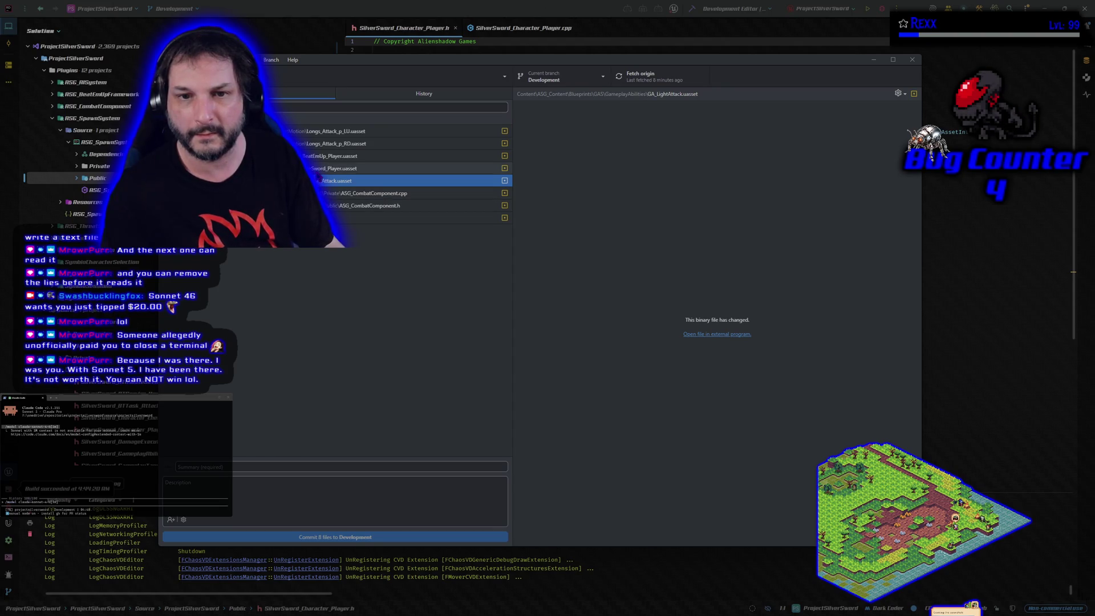
{"action": "left_click", "coordinate": [326, 156]}
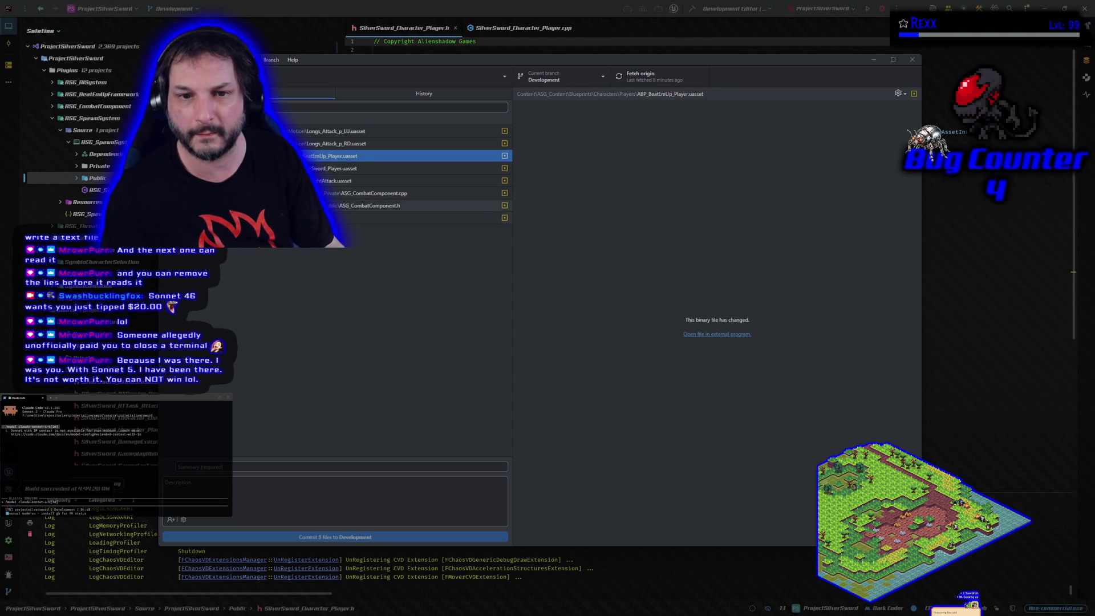
{"action": "left_click", "coordinate": [353, 205], "text": "shift"}
{"action": "right_click", "coordinate": [324, 209]}
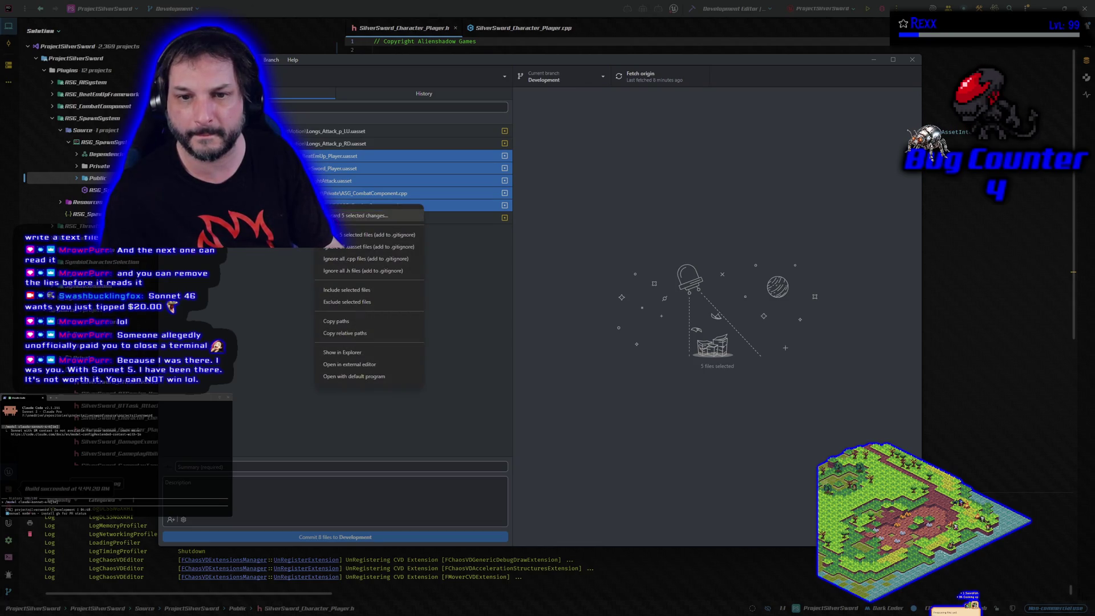
{"action": "left_click", "coordinate": [353, 217]}
{"action": "left_click", "coordinate": [581, 357]}
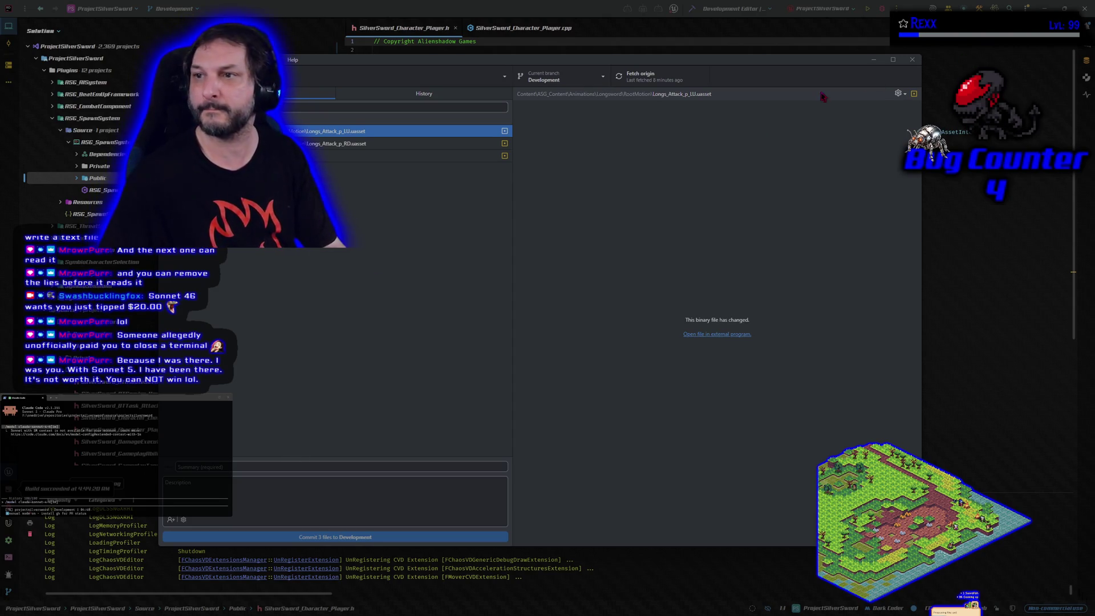
{"action": "left_click", "coordinate": [869, 64]}
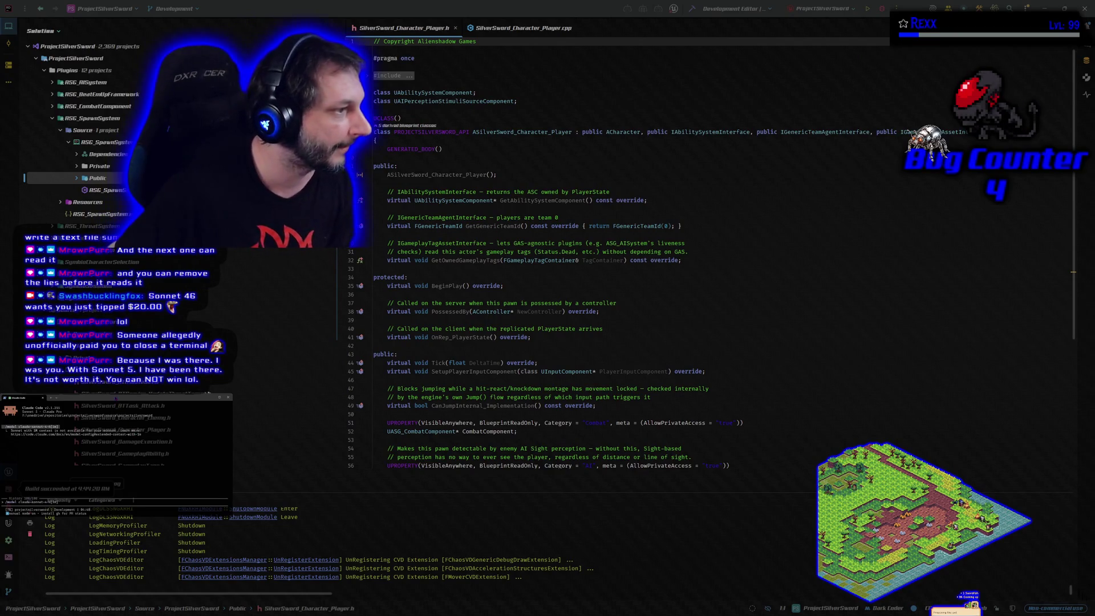
- Rerun the model command as claude-sonnet-4-6 without the [1m] suffix, saving Sonnet 4.6 as default
{"action": "key", "text": "alt+Tab"}
{"action": "left_click_drag", "start_coordinate": [542, 166], "coordinate": [562, 162]}
{"action": "triple_click", "coordinate": [497, 398]}
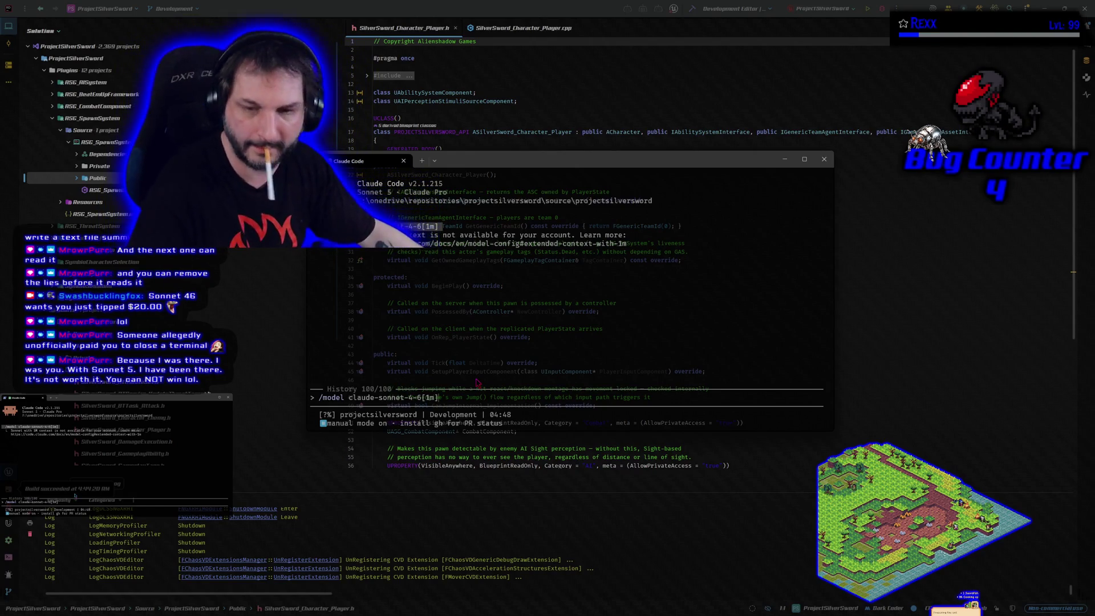
{"action": "key", "text": "BackSpace"}
{"action": "key", "text": "BackSpace"}
{"action": "key", "text": "Return"}
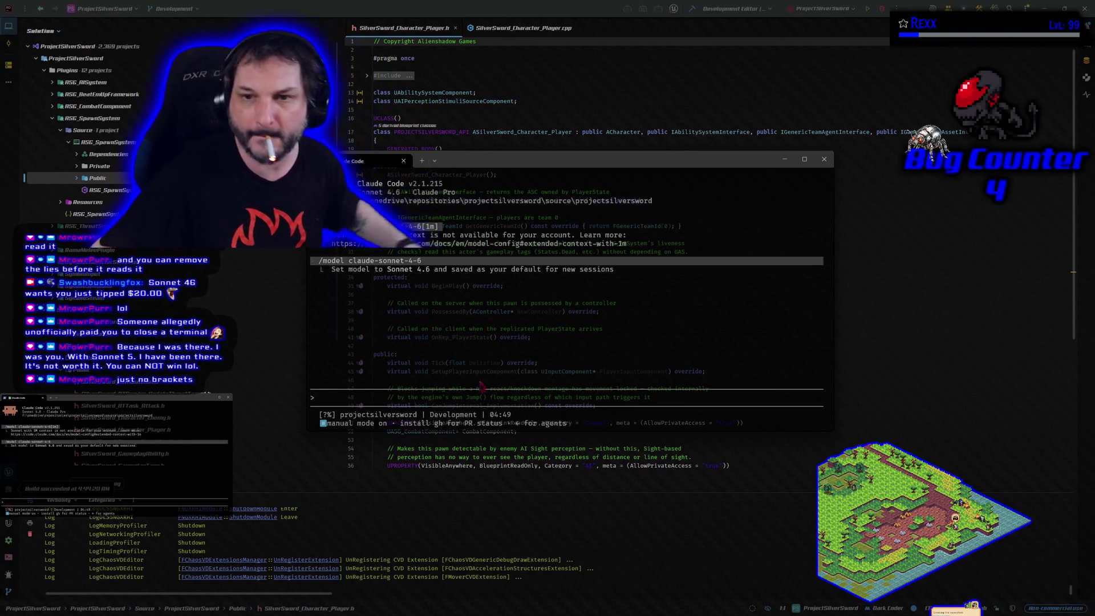
{"action": "key", "text": "alt+F4"}
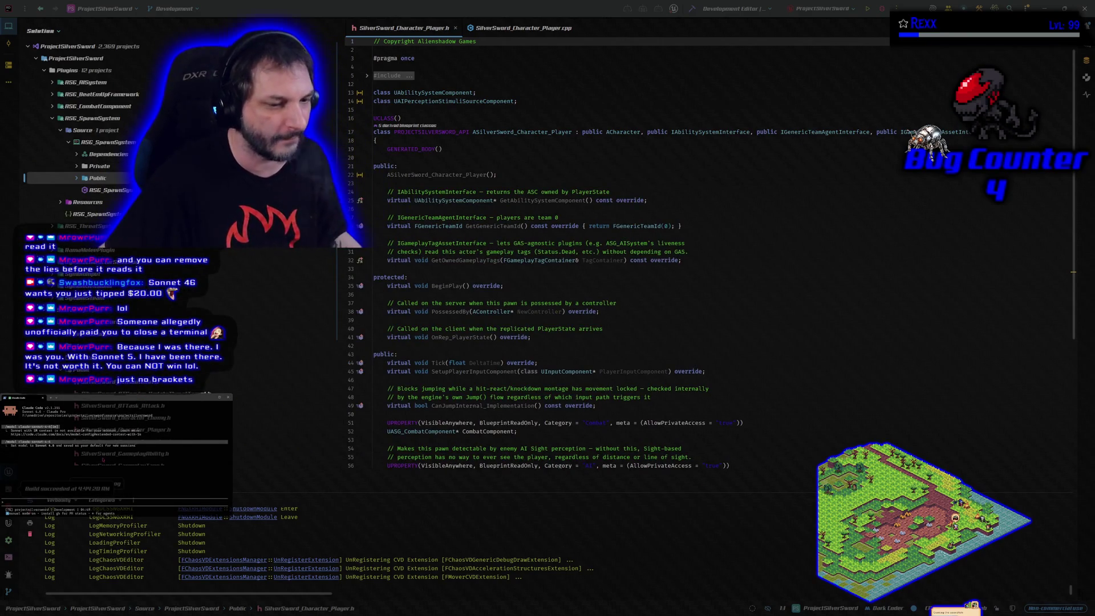
- Rebuild the ProjectSilverSword editor code to a successful result and start a debug session
{"action": "left_click_drag", "start_coordinate": [95, 492], "coordinate": [100, 505]}
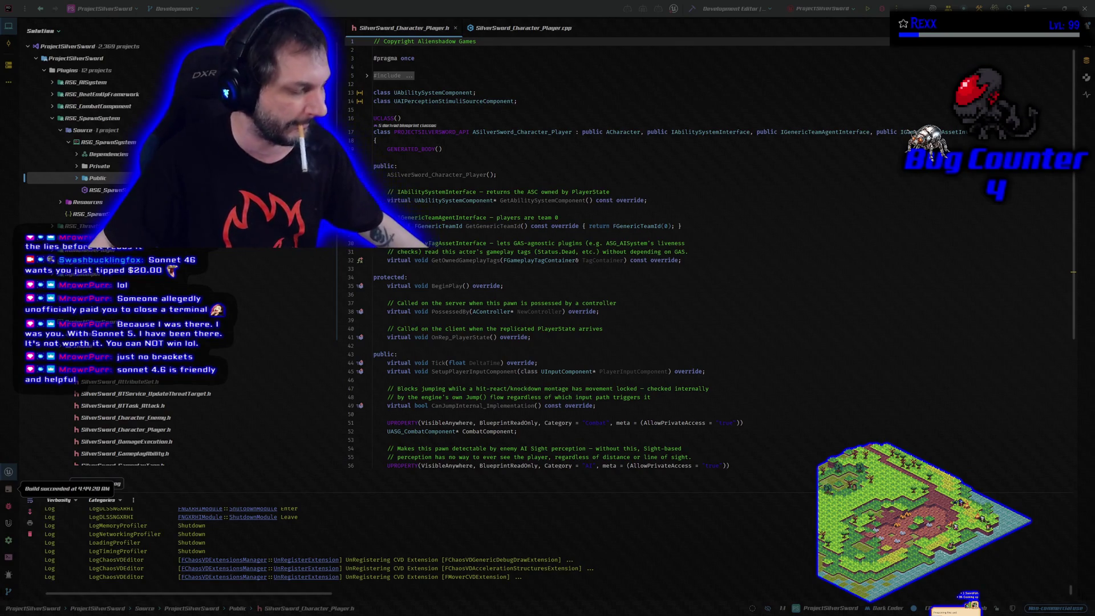
{"action": "left_click", "coordinate": [693, 11]}
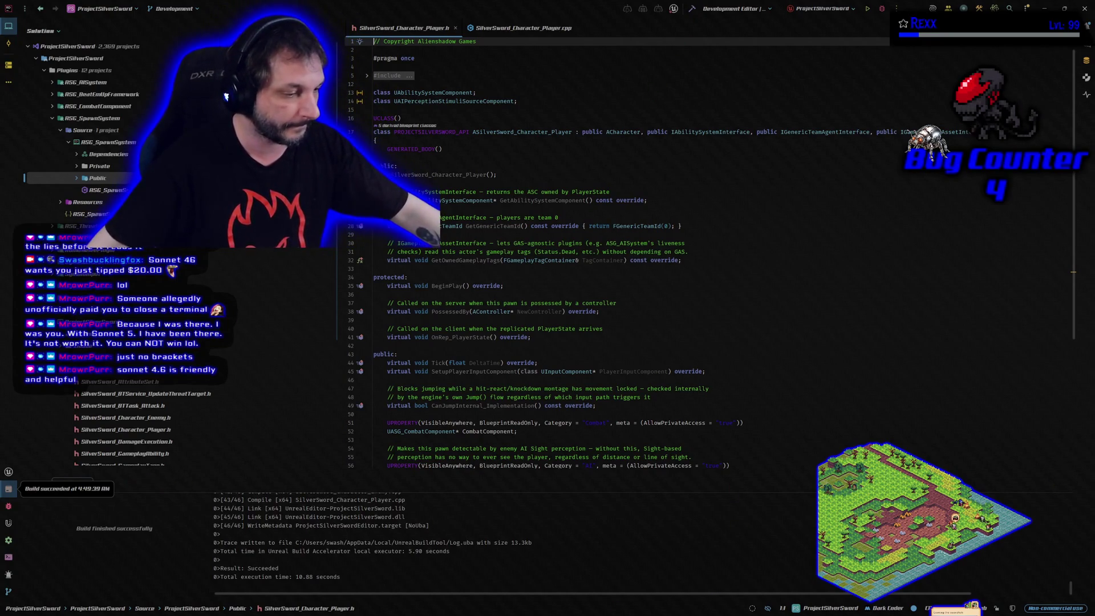
{"action": "key", "text": "alt+Tab"}
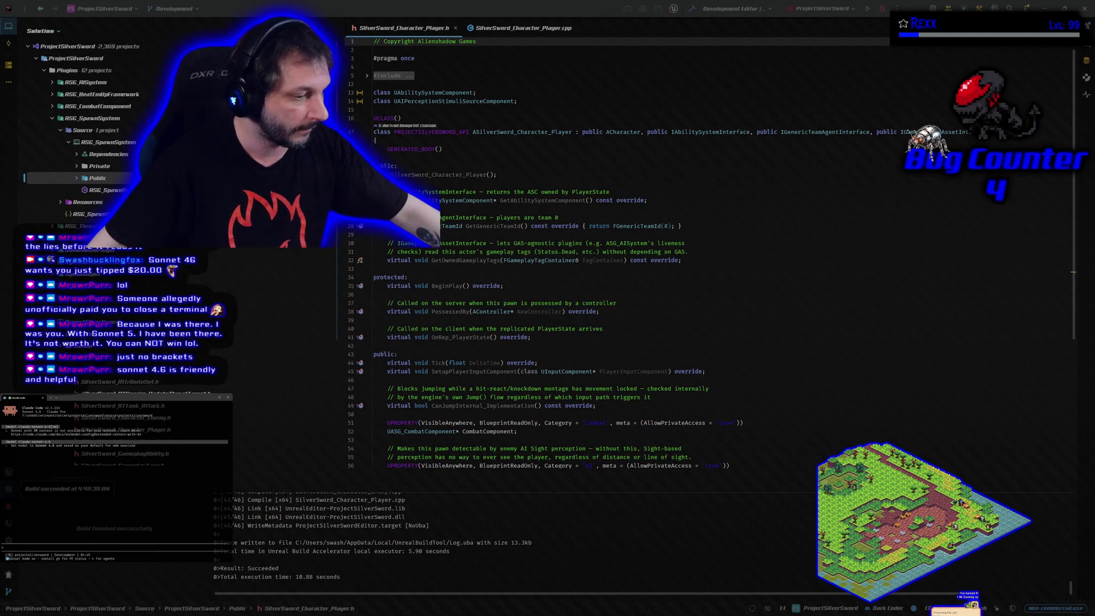
{"action": "left_click", "coordinate": [883, 9]}
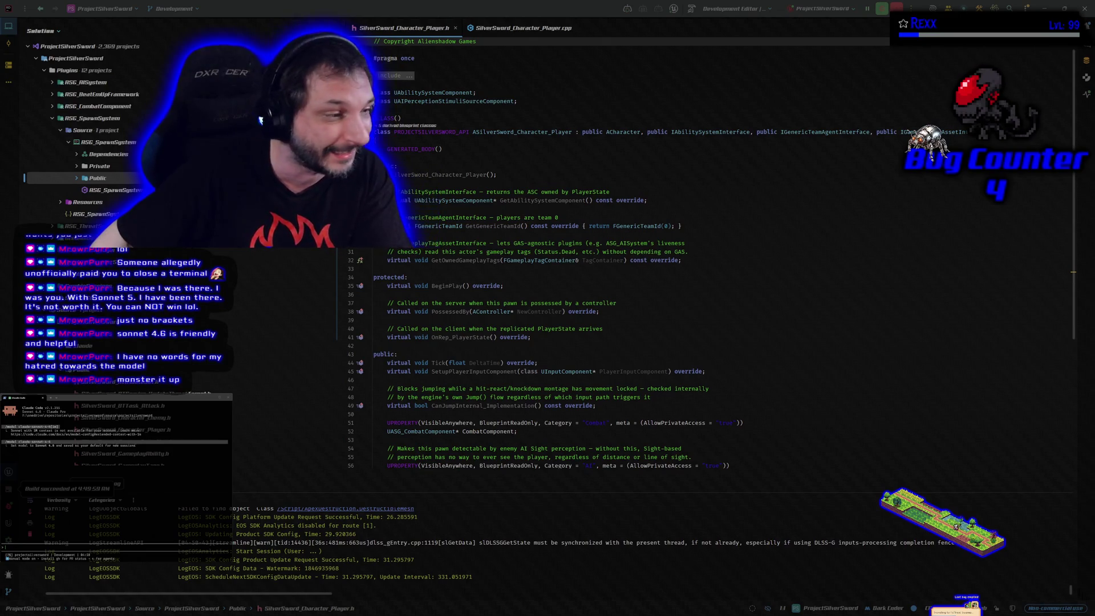
- Bring YouTube Music to the front while Unreal Editor starts up under the debugger
{"action": "key", "text": "alt+Tab"}
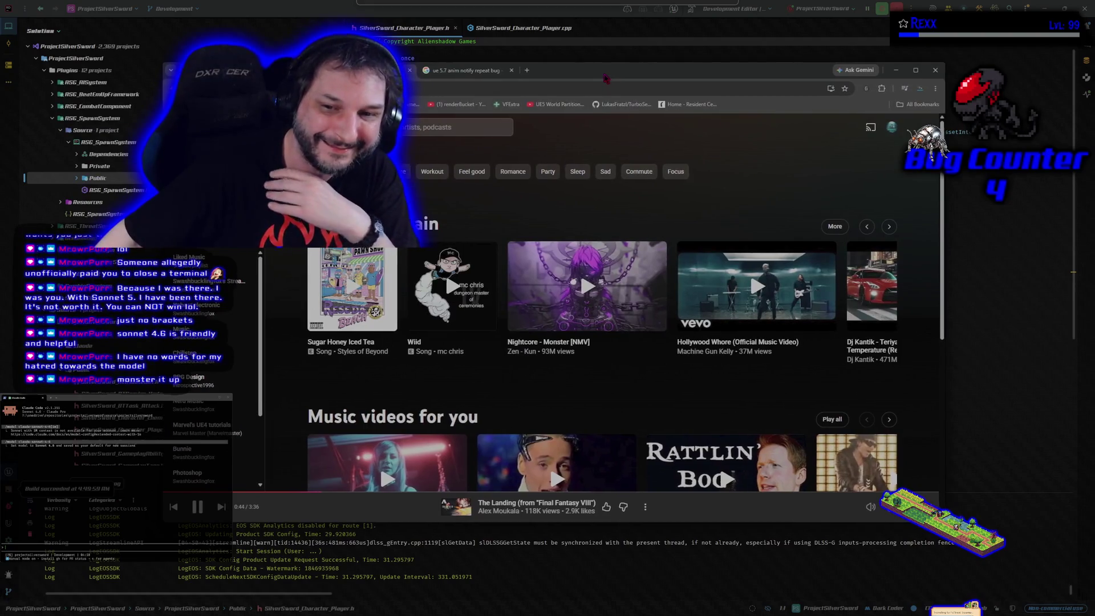
{"action": "key", "text": "alt+Tab"}
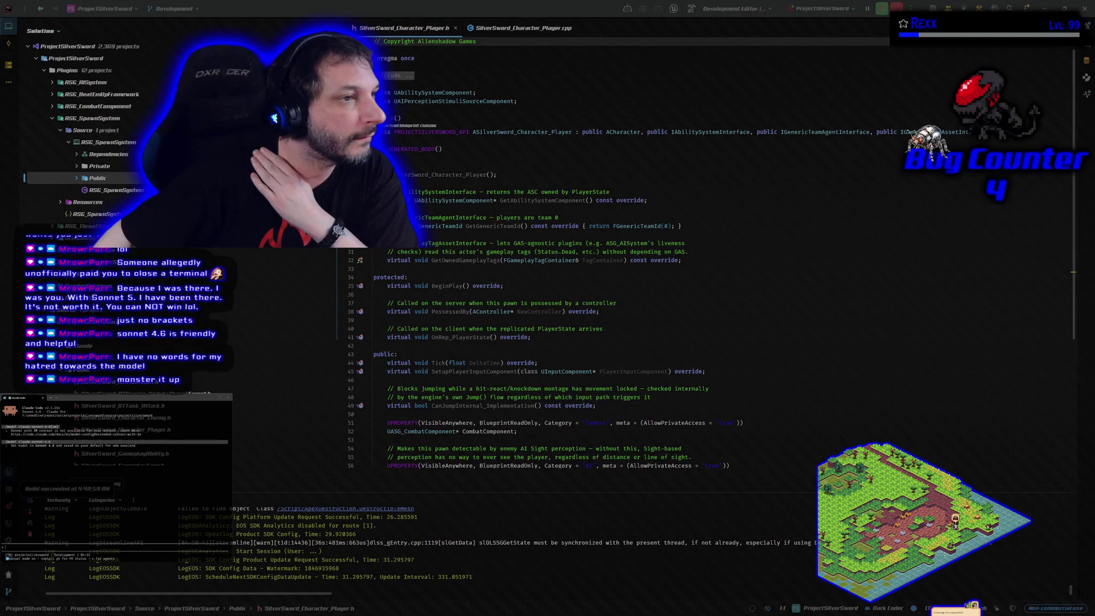
- Move from Rider and the Claude Code terminal to Unreal Editor's Level_1_DaggerFalls tab
{"action": "left_click", "coordinate": [374, 41]}
{"action": "left_click", "coordinate": [118, 401]}
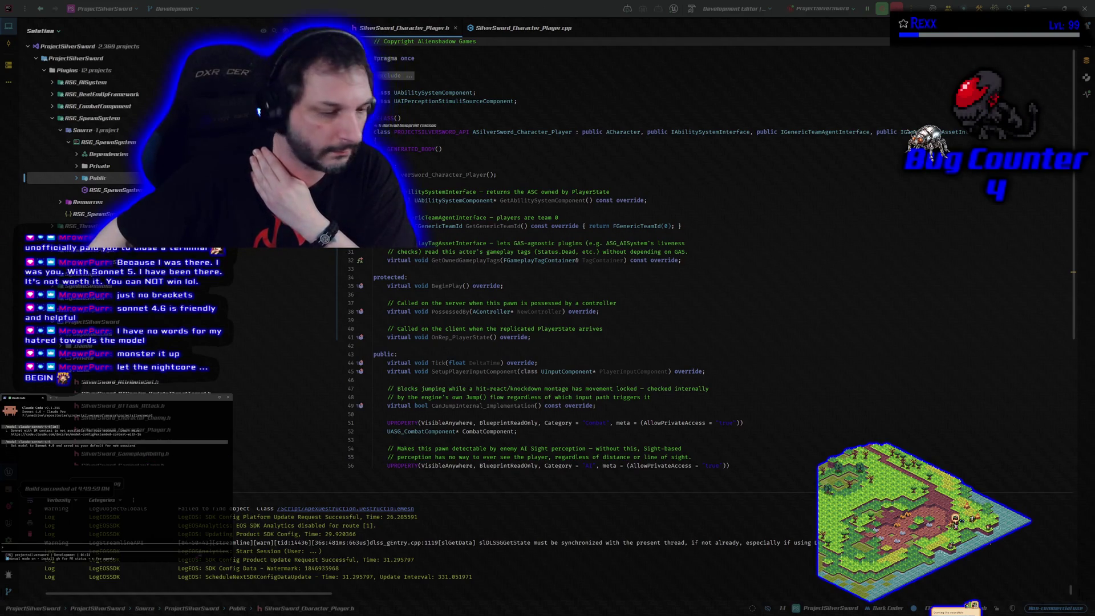
{"action": "key", "text": "alt+Tab"}
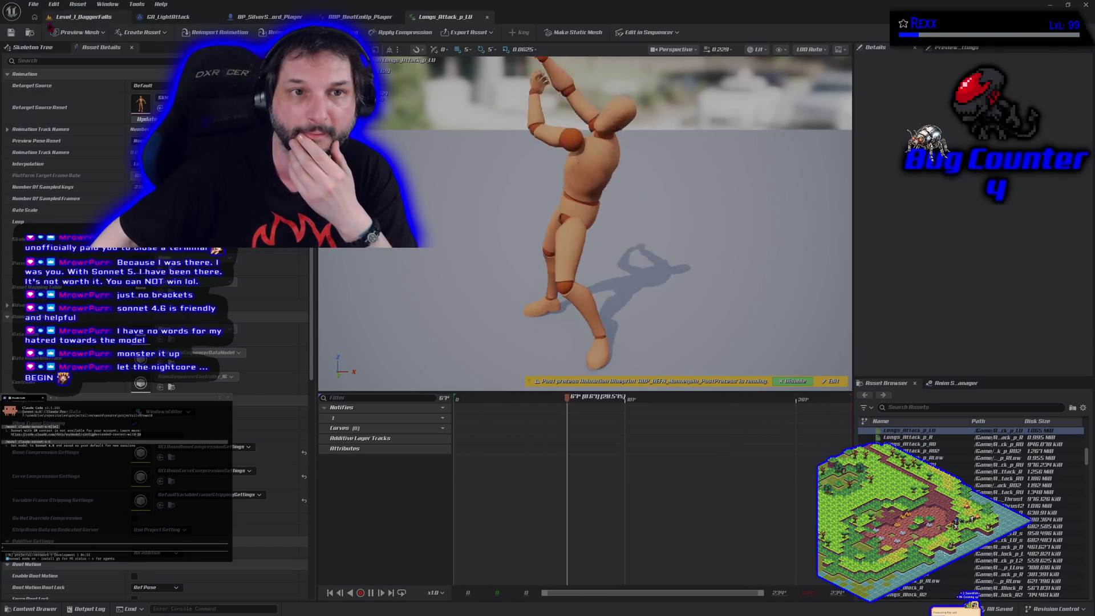
{"action": "left_click", "coordinate": [97, 17]}
- Open the Platforms packaging menu in the Level_1_DaggerFalls editor, then close it
{"action": "left_click", "coordinate": [171, 8]}
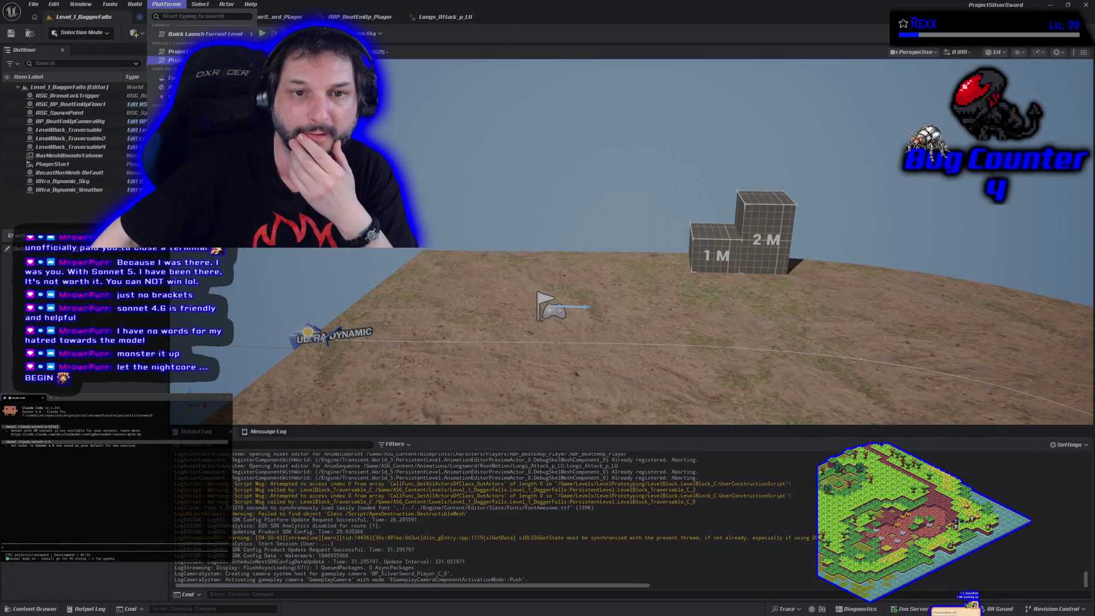
{"action": "key", "text": "Escape"}
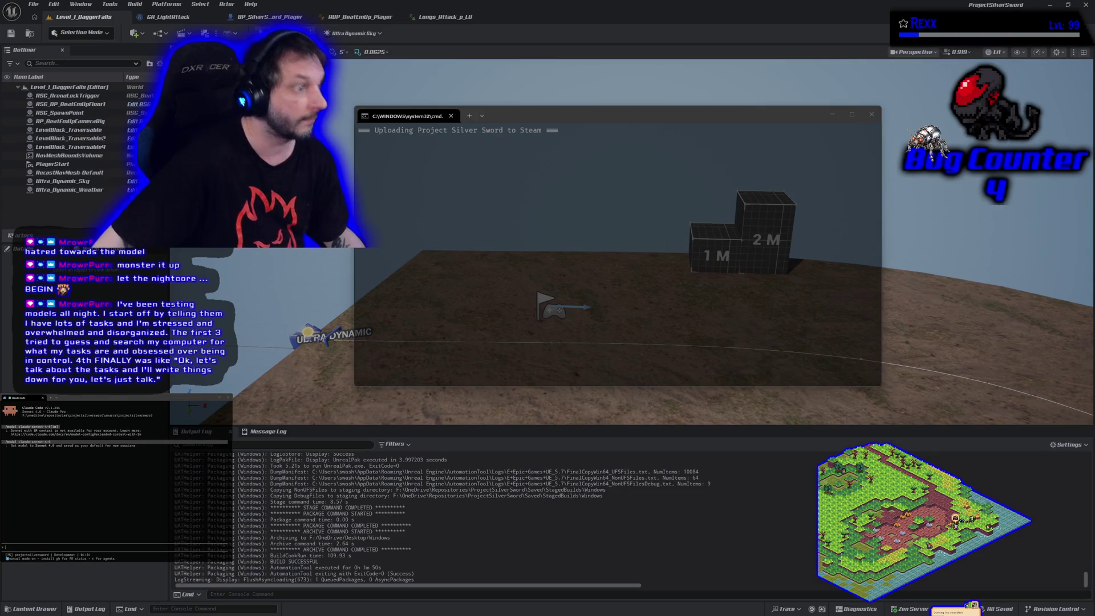
- Let the Steam upload finish to Build Complete, then close the upload console
{"action": "key", "text": "alt+Tab"}
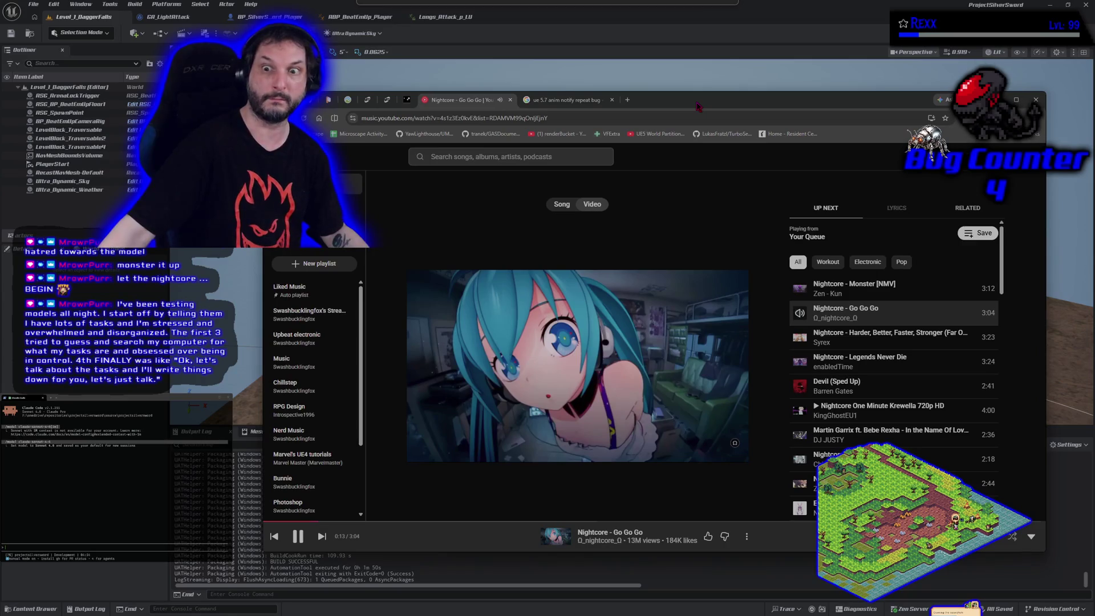
{"action": "key", "text": "alt+Tab"}
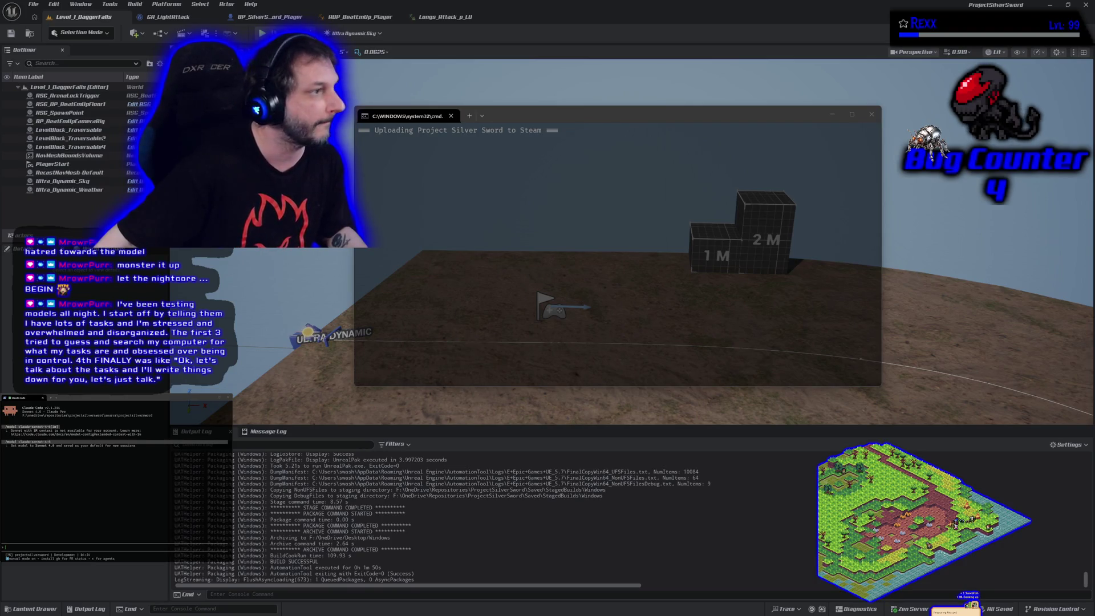
{"action": "left_click", "coordinate": [63, 400]}
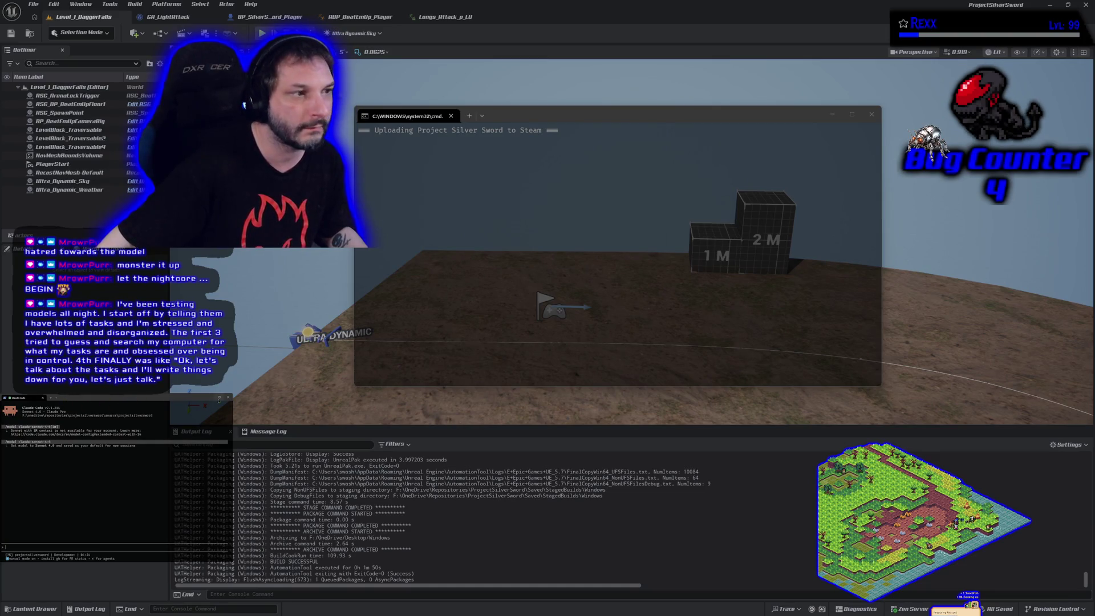
{"action": "left_click", "coordinate": [523, 124]}
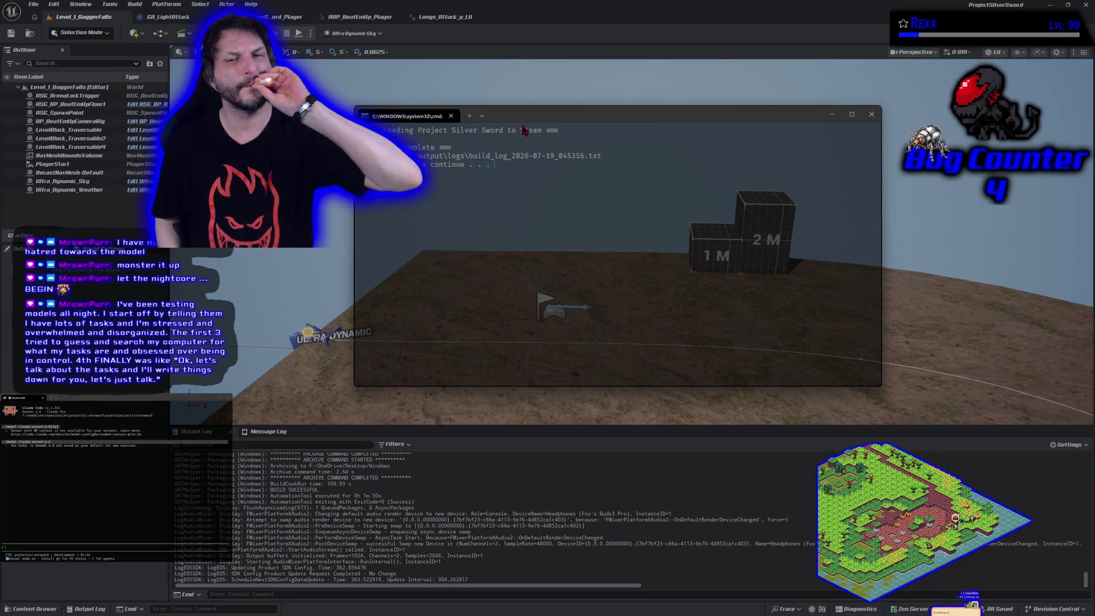
{"action": "key", "text": "Return"}
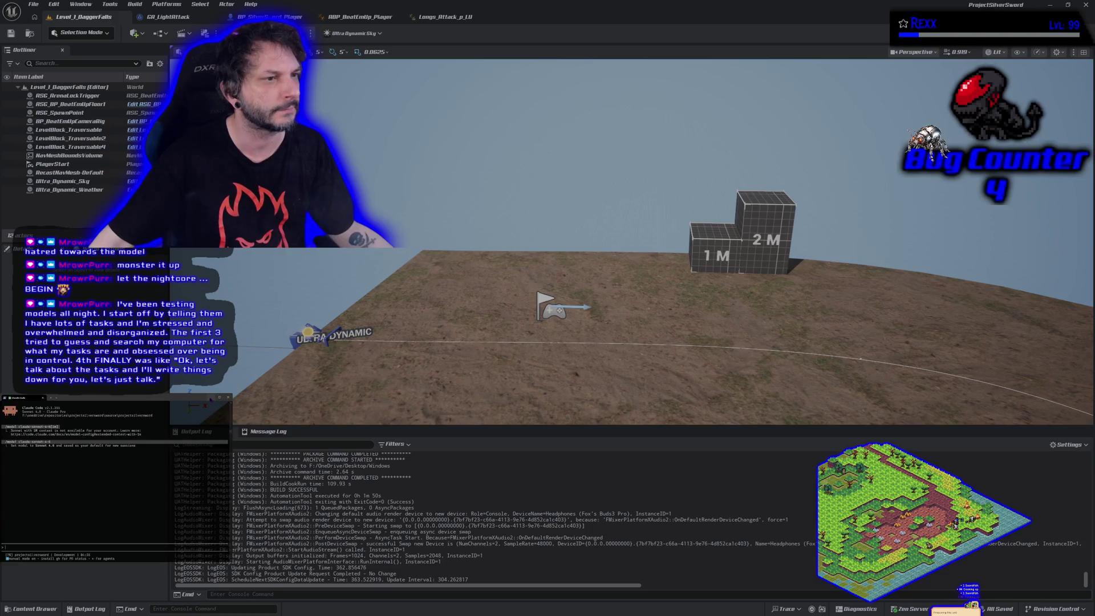
- Return to Unreal Editor to confirm the Windows package reports BUILD SUCCESSFUL
{"action": "left_click", "coordinate": [299, 520]}
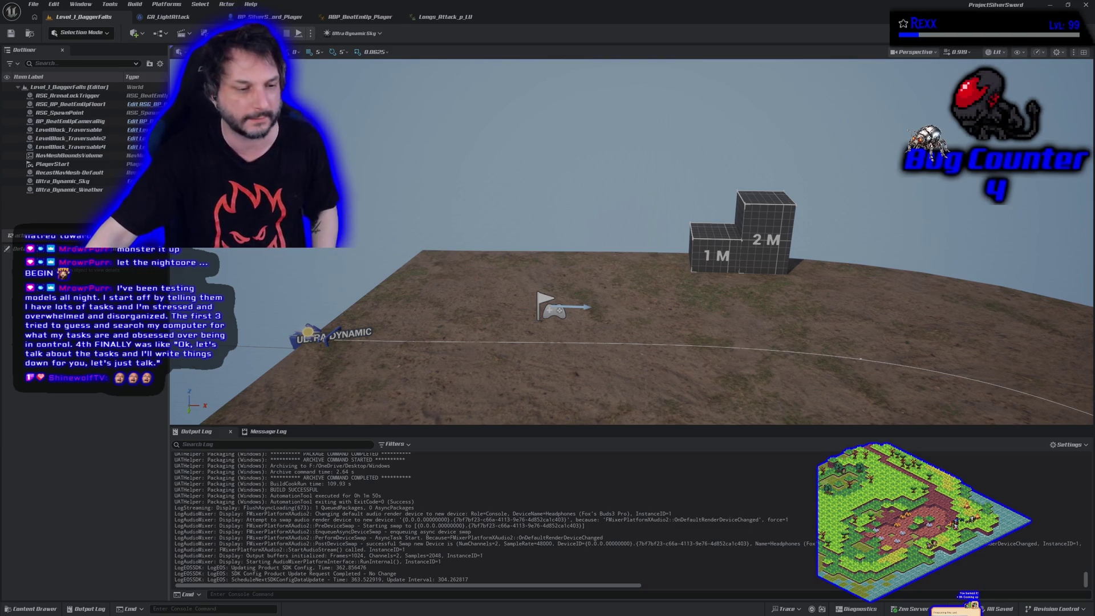
- Close Unreal Editor and open Symbioverse Testing Environment from Steam's LIBRARY
{"action": "left_click", "coordinate": [1084, 5]}
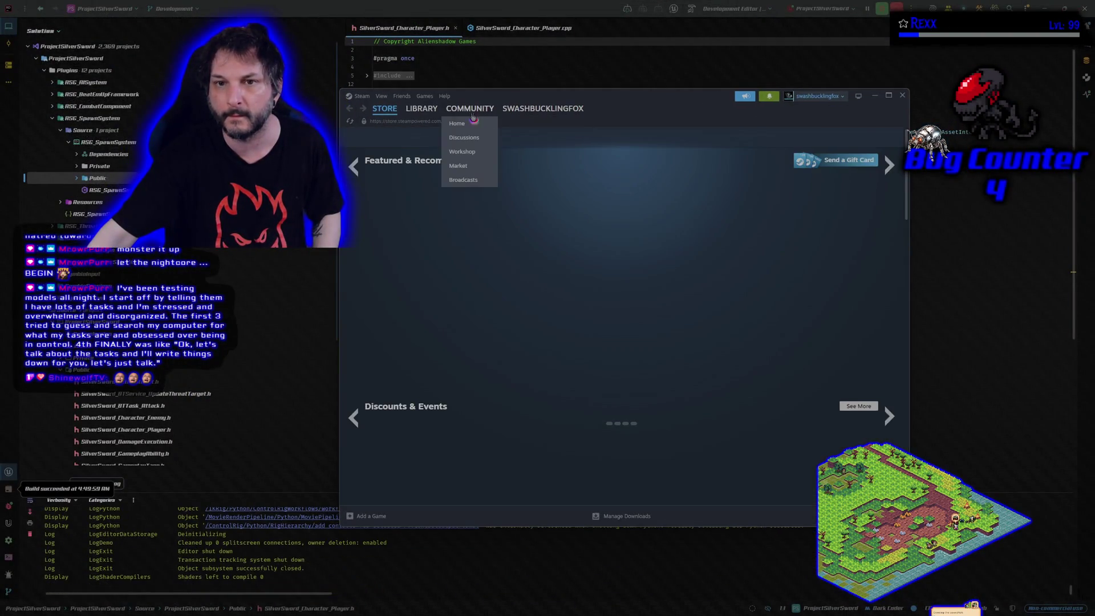
{"action": "left_click", "coordinate": [427, 113]}
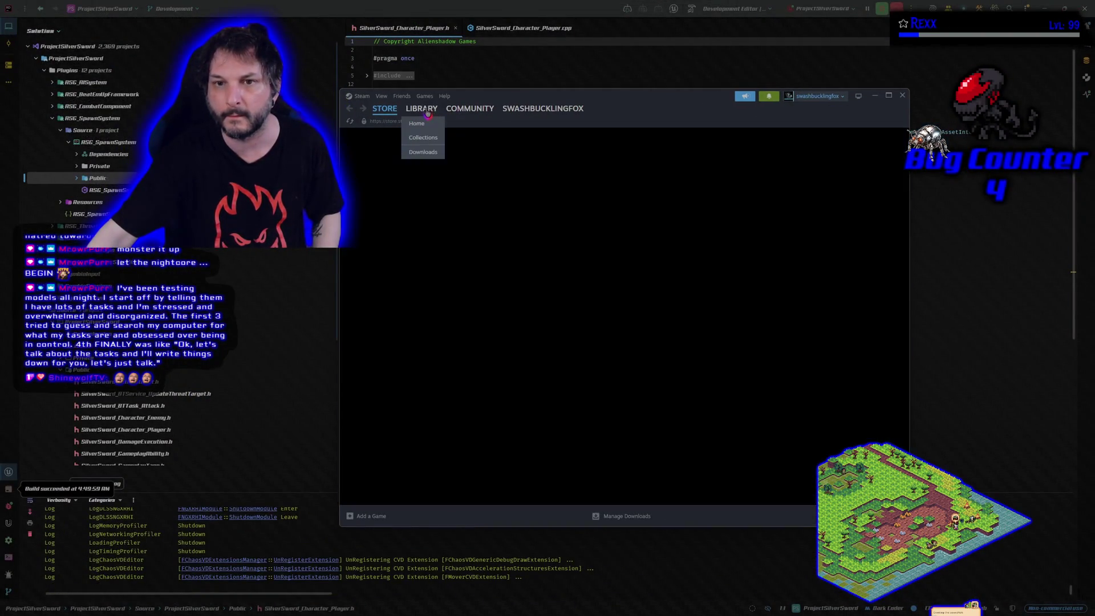
{"action": "left_click", "coordinate": [411, 282]}
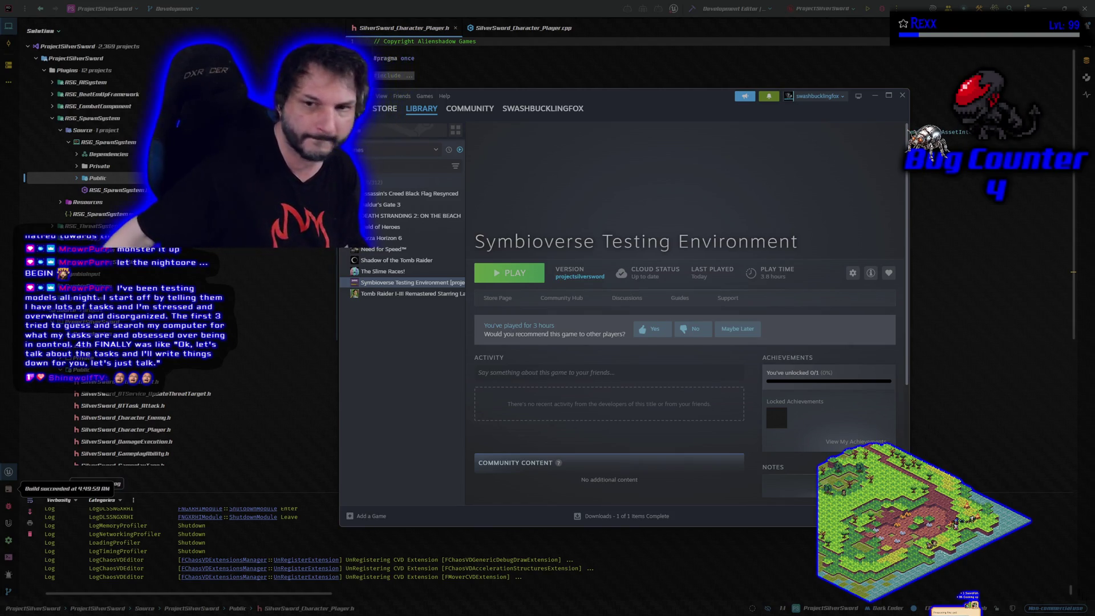
- Launch Symbioverse Testing Environment from its Steam library page to reach the game's main menu
{"action": "left_click", "coordinate": [513, 274]}
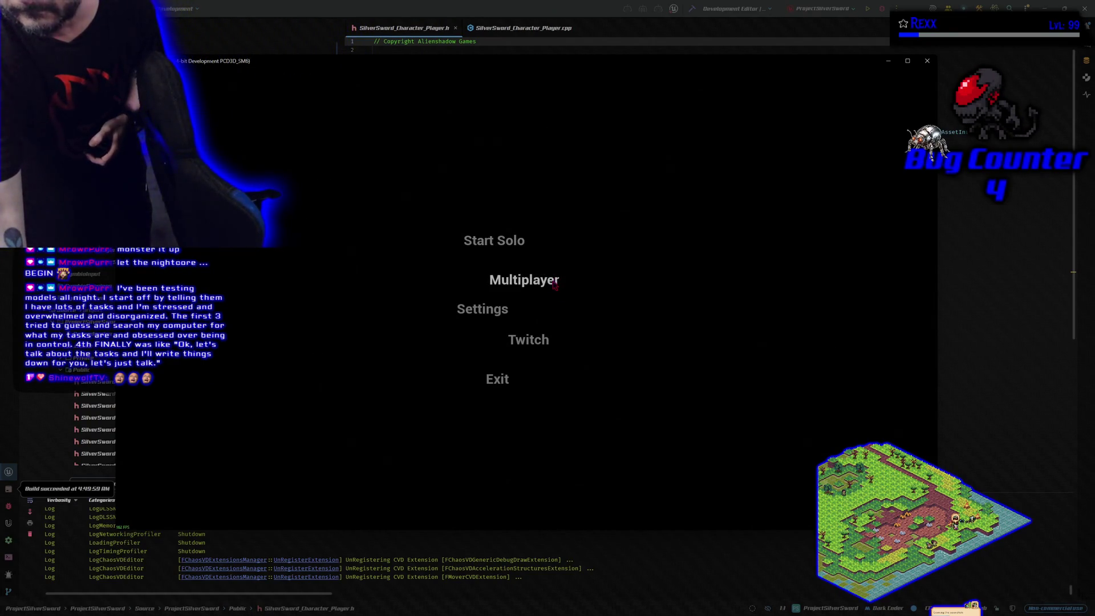
- Join the listed multiplayer session from the lobby and lock in Blue as the character
{"action": "left_click", "coordinate": [555, 285]}
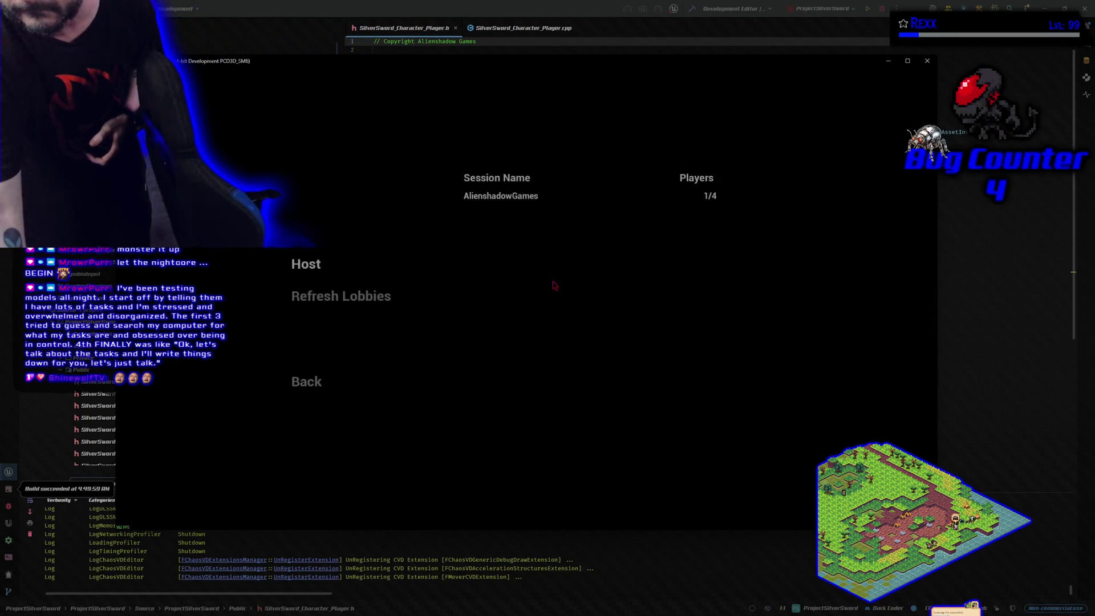
{"action": "left_click", "coordinate": [493, 196]}
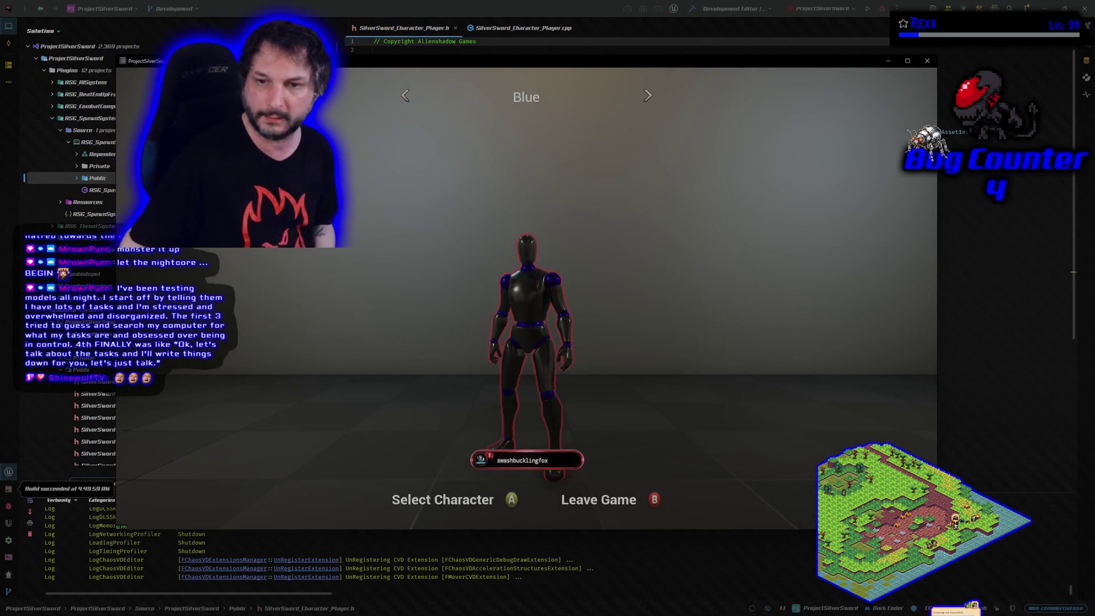
{"action": "key", "text": "Return"}
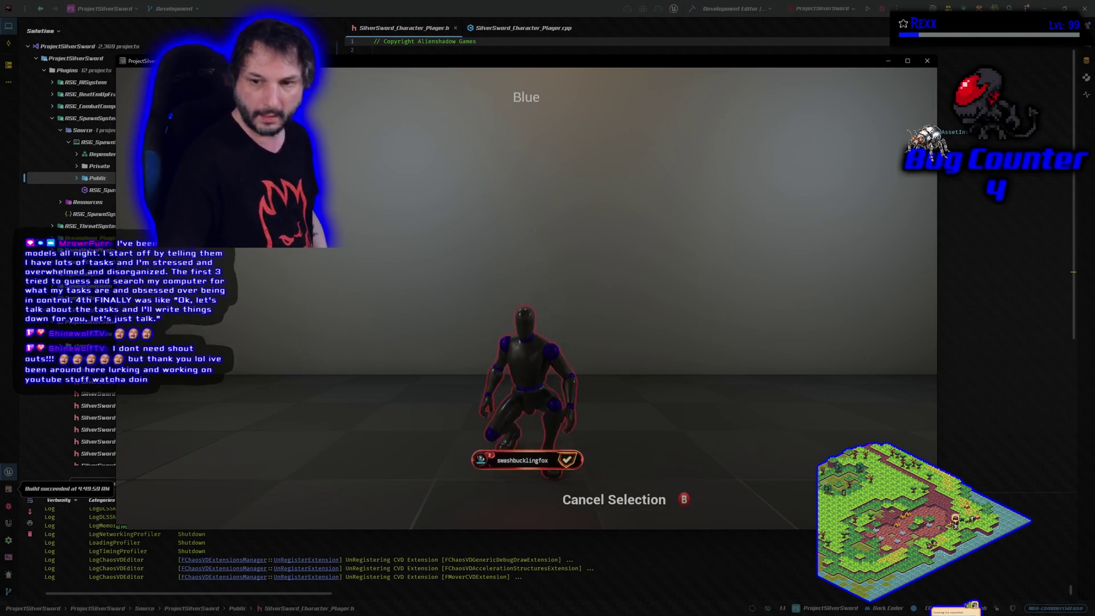
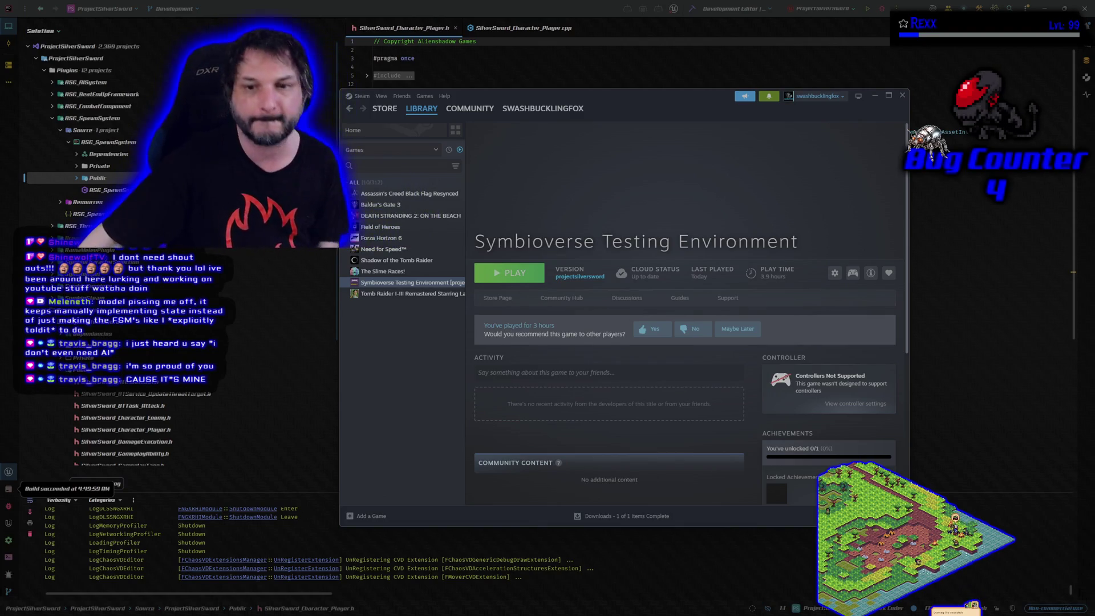
- Bring the Rider window with SilverSword_Character_Player.h back in front of Steam
{"action": "left_click", "coordinate": [414, 27]}
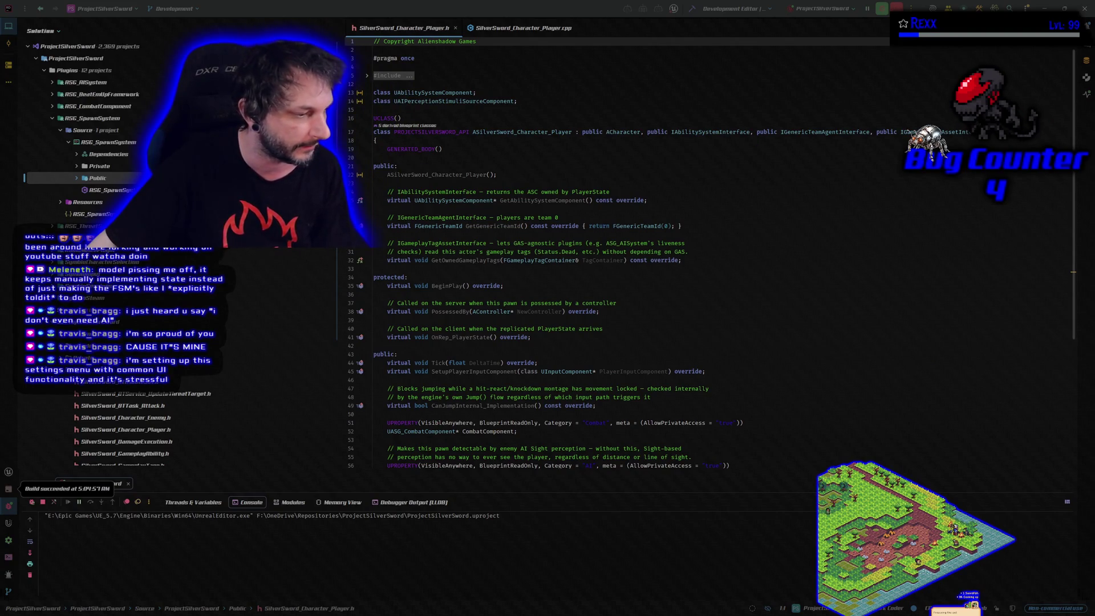
- Switch to GitHub Desktop, then drag its window and the Silver Sword splash screen aside
{"action": "key", "text": "alt+Tab"}
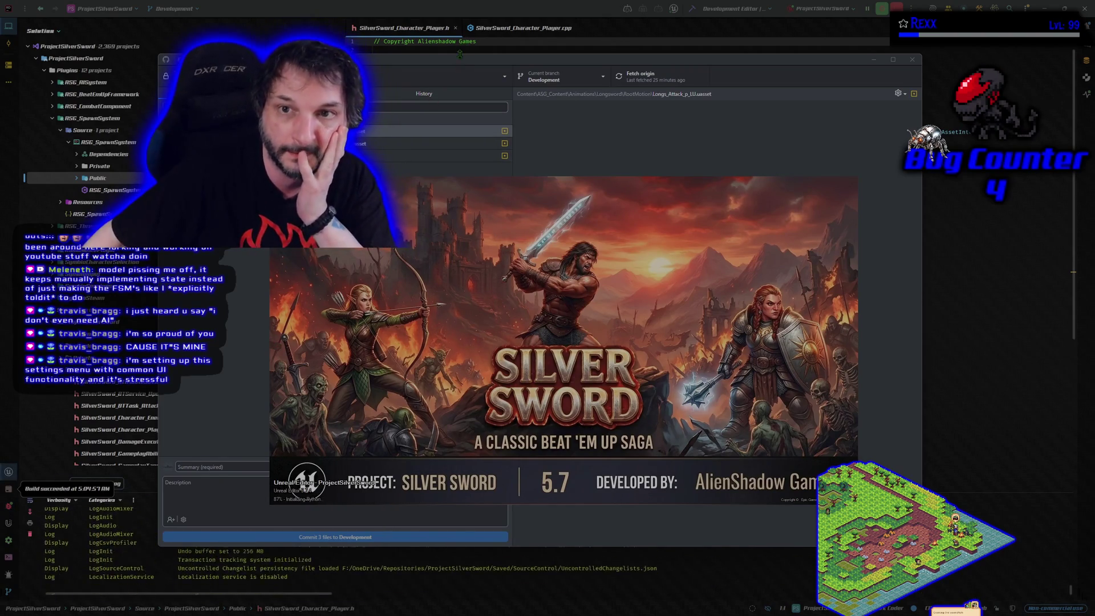
{"action": "left_click_drag", "start_coordinate": [446, 66], "coordinate": [398, 73]}
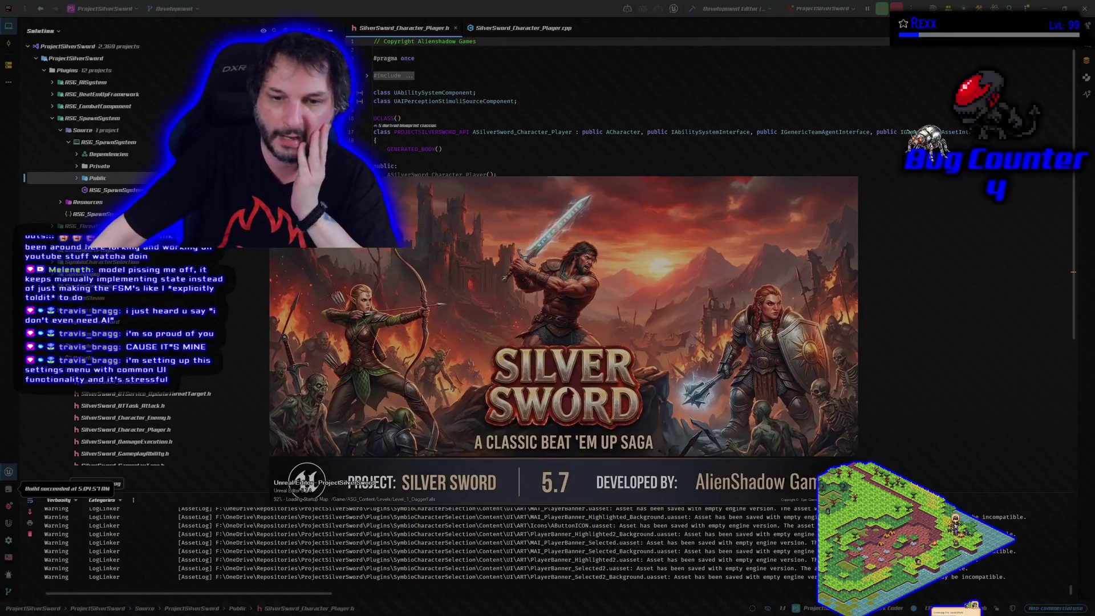
{"action": "mouse_move", "coordinate": [549, 341]}
{"action": "left_mouse_down"}
{"action": "mouse_move", "coordinate": [659, 293]}
{"action": "mouse_move", "coordinate": [673, 274]}
{"action": "left_mouse_up"}
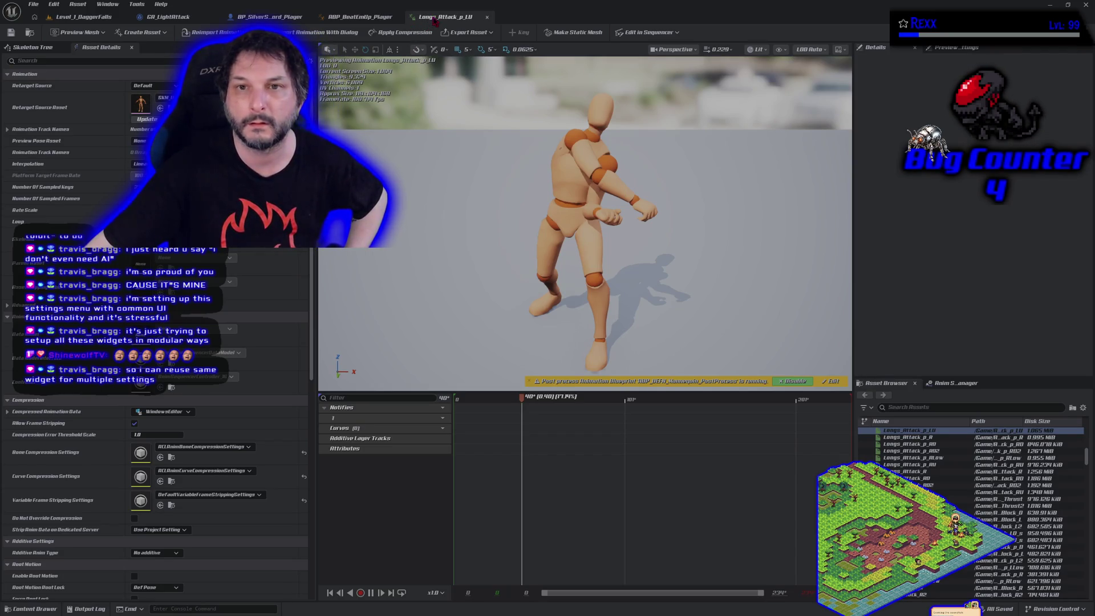
- Enable Root Motion on Longs_Attack_p_L0 and Longs_Attack_p_R0, saving each animation
{"action": "left_click", "coordinate": [135, 576]}
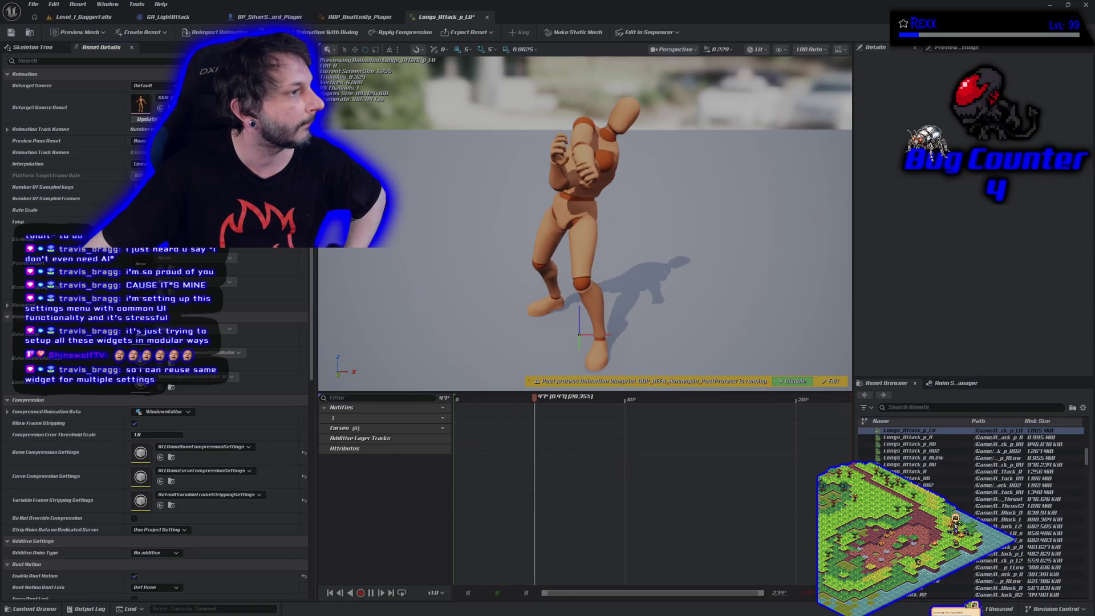
{"action": "left_click", "coordinate": [11, 35]}
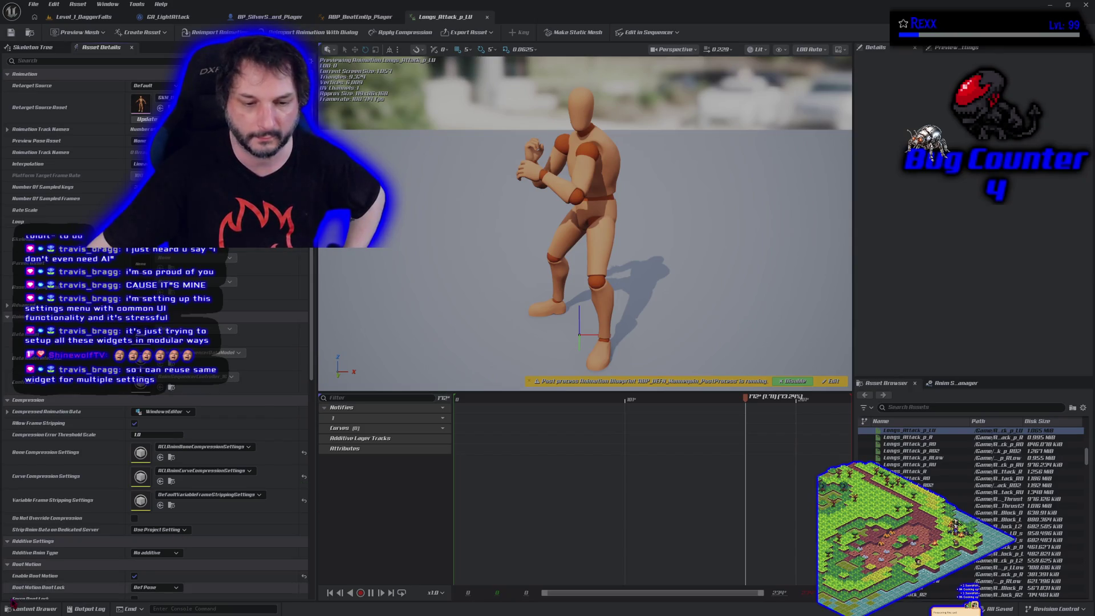
{"action": "left_click", "coordinate": [35, 609]}
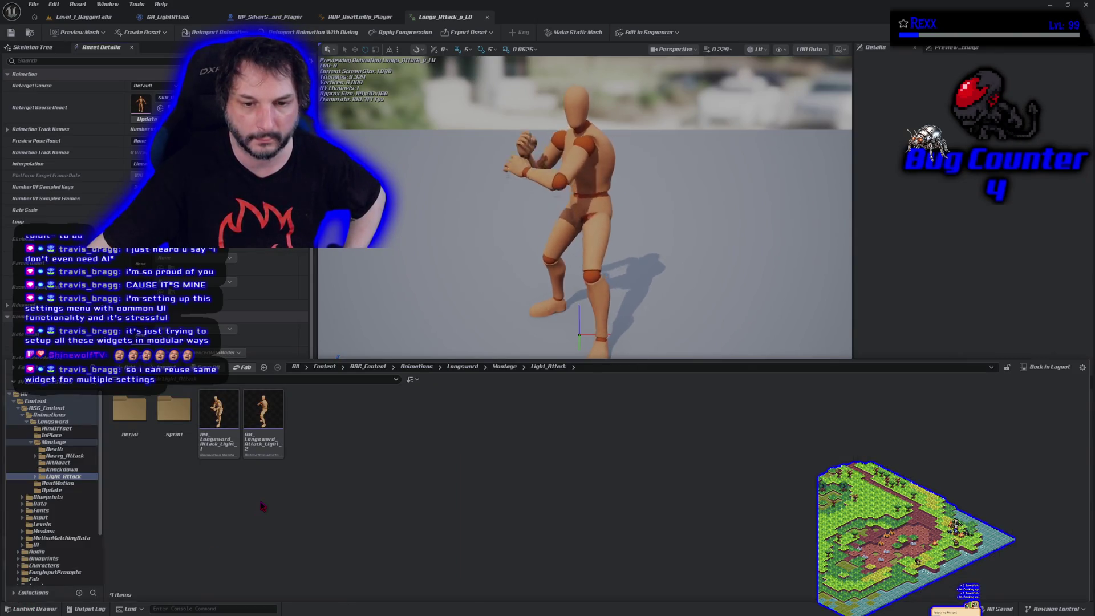
{"action": "double_click", "coordinate": [219, 413]}
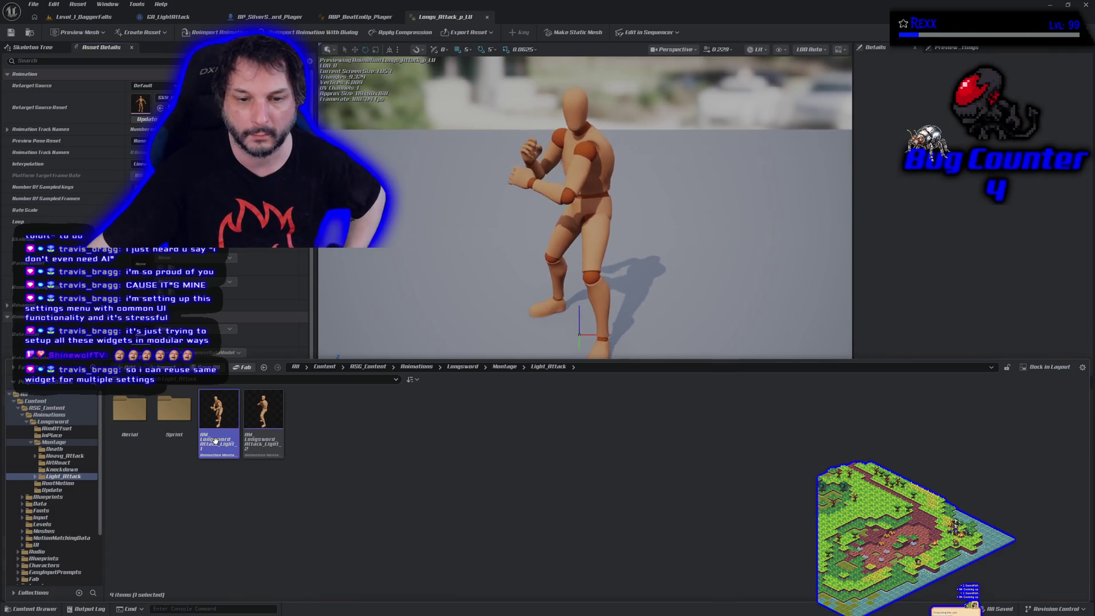
{"action": "left_click", "coordinate": [521, 11]}
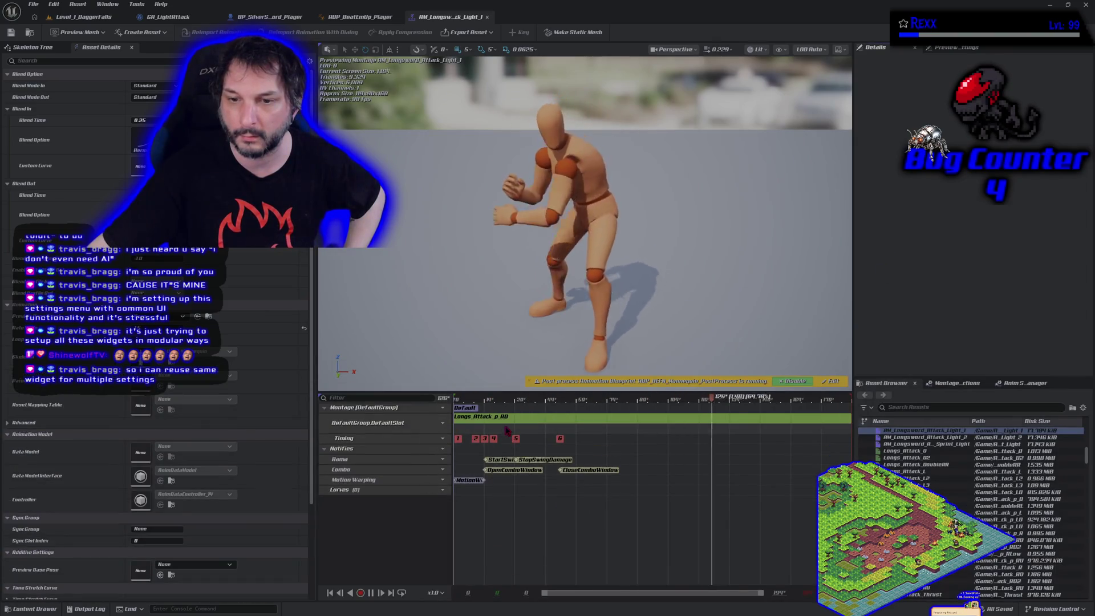
{"action": "double_click", "coordinate": [504, 421]}
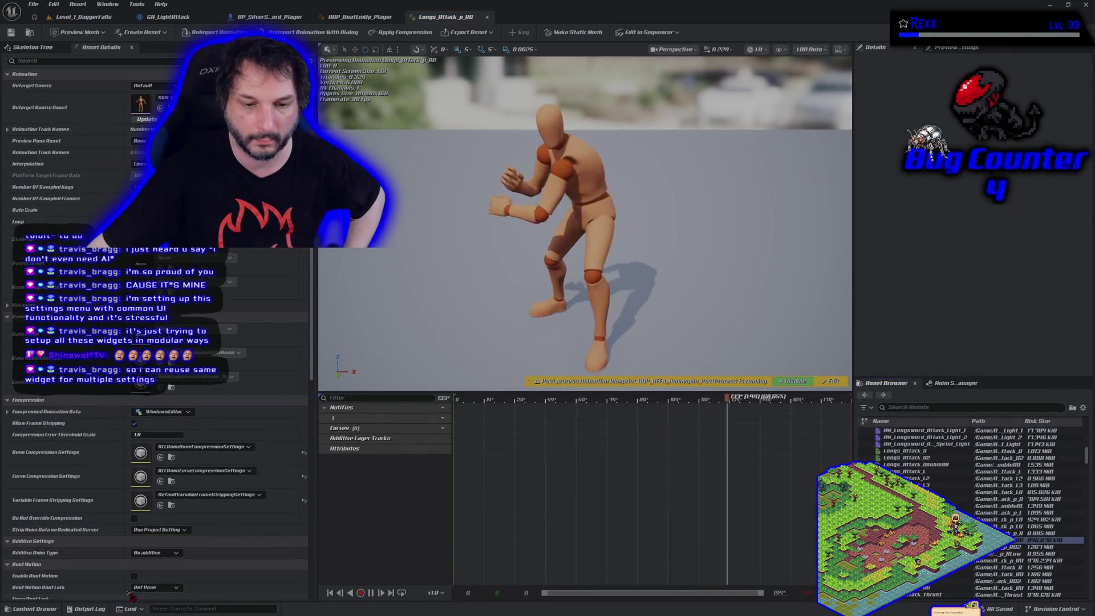
{"action": "left_click", "coordinate": [135, 576]}
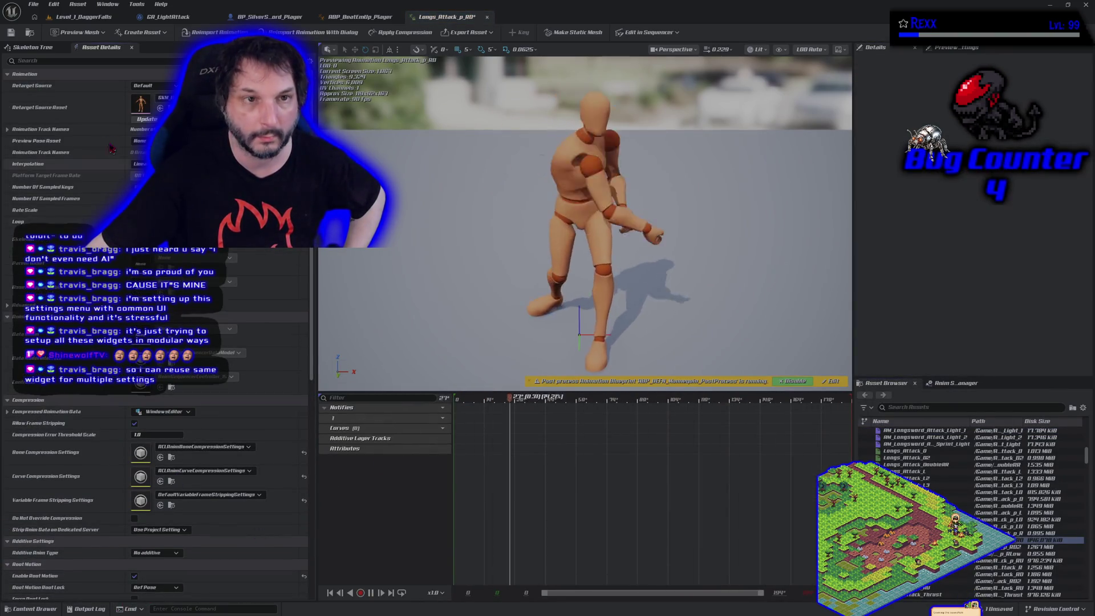
{"action": "left_click", "coordinate": [14, 36]}
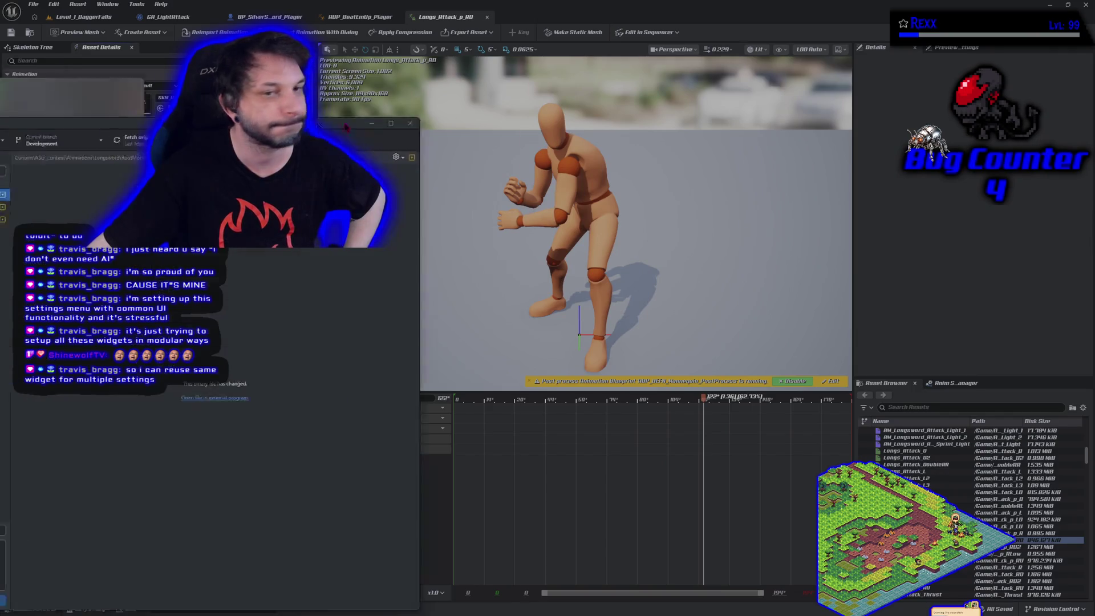
{"action": "key", "text": "alt+Tab"}
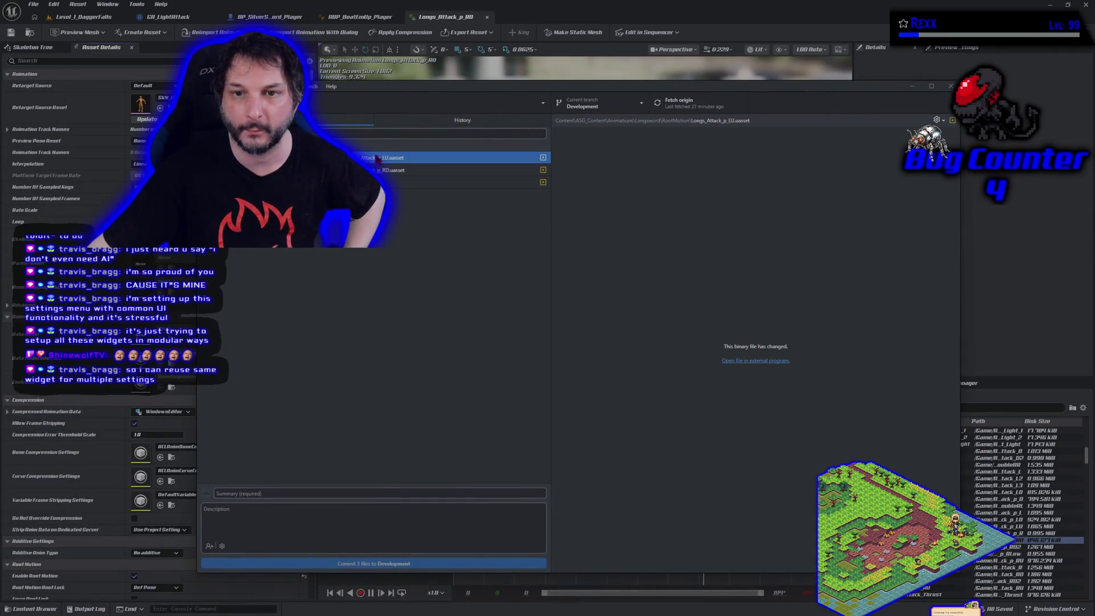
{"action": "left_click", "coordinate": [913, 90]}
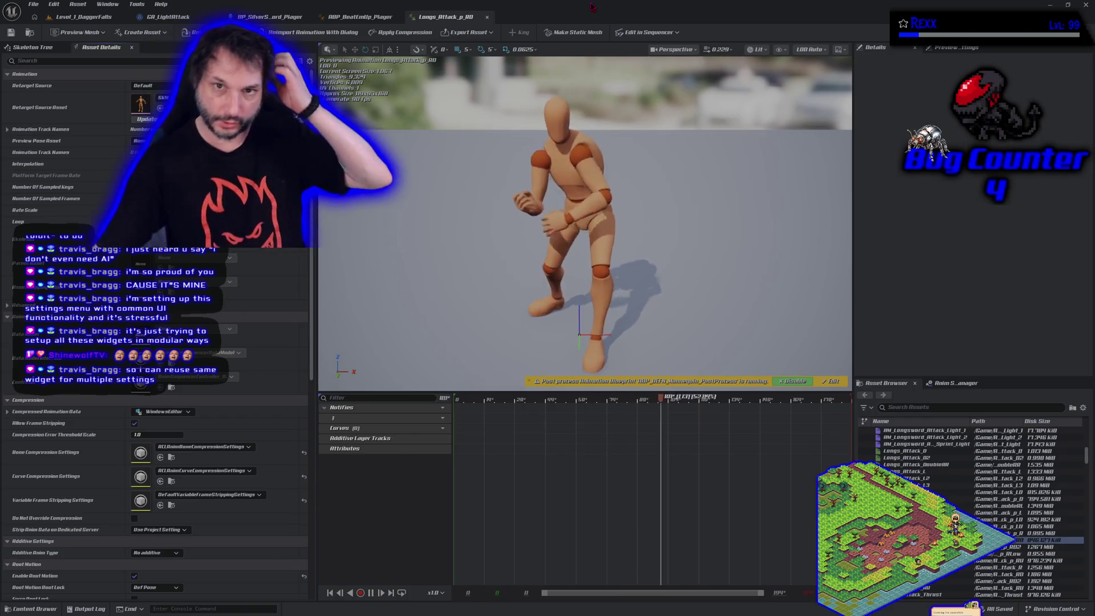
{"action": "left_click", "coordinate": [360, 17]}
- Center the ABP_BeatEmUp_Player EventGraph and close the Longs_Attack and SandboxCharacter_CMC_ABP editors
{"action": "mouse_move", "coordinate": [489, 378]}
{"action": "left_mouse_down"}
{"action": "mouse_move", "coordinate": [464, 166]}
{"action": "mouse_move", "coordinate": [472, 171]}
{"action": "mouse_move", "coordinate": [491, 317]}
{"action": "mouse_move", "coordinate": [521, 351]}
{"action": "mouse_move", "coordinate": [503, 413]}
{"action": "mouse_move", "coordinate": [504, 375]}
{"action": "mouse_move", "coordinate": [426, 306]}
{"action": "mouse_move", "coordinate": [414, 163]}
{"action": "left_mouse_up"}
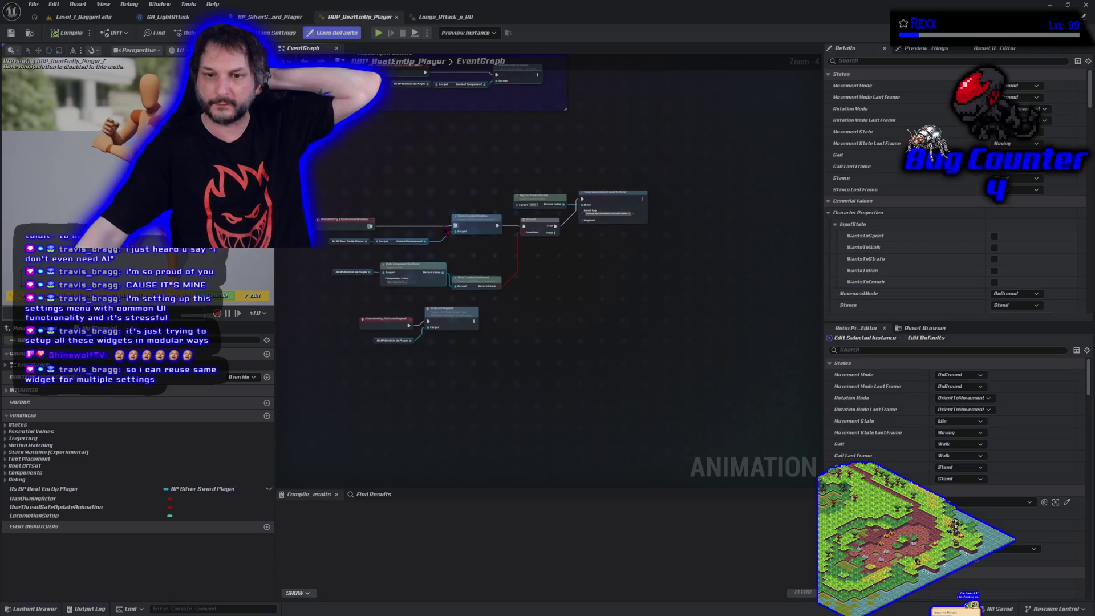
{"action": "left_click_drag", "start_coordinate": [443, 371], "coordinate": [495, 317]}
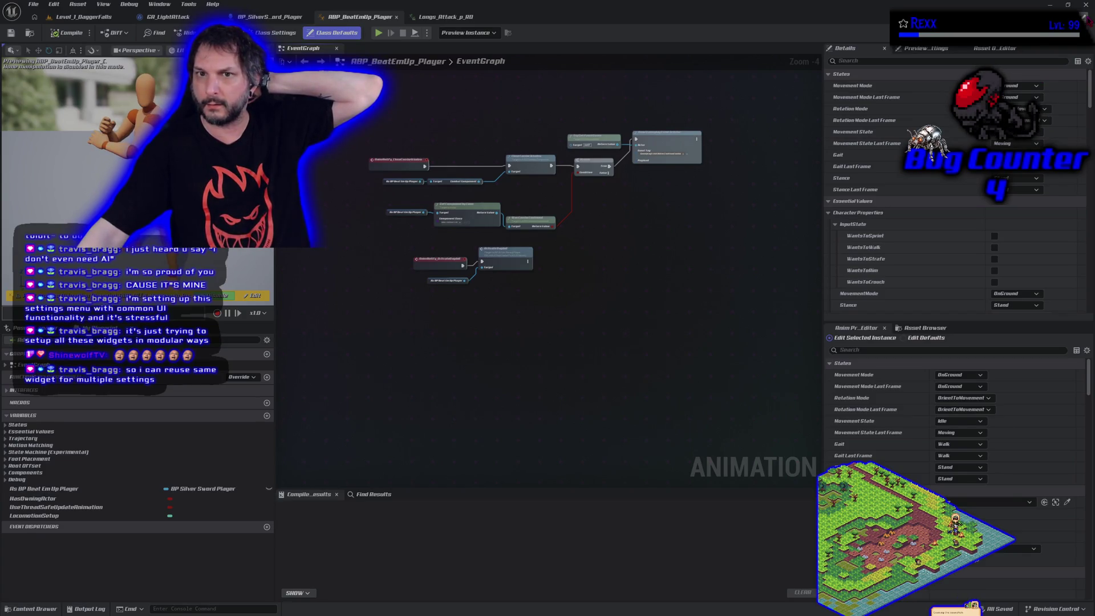
{"action": "left_click", "coordinate": [487, 17]}
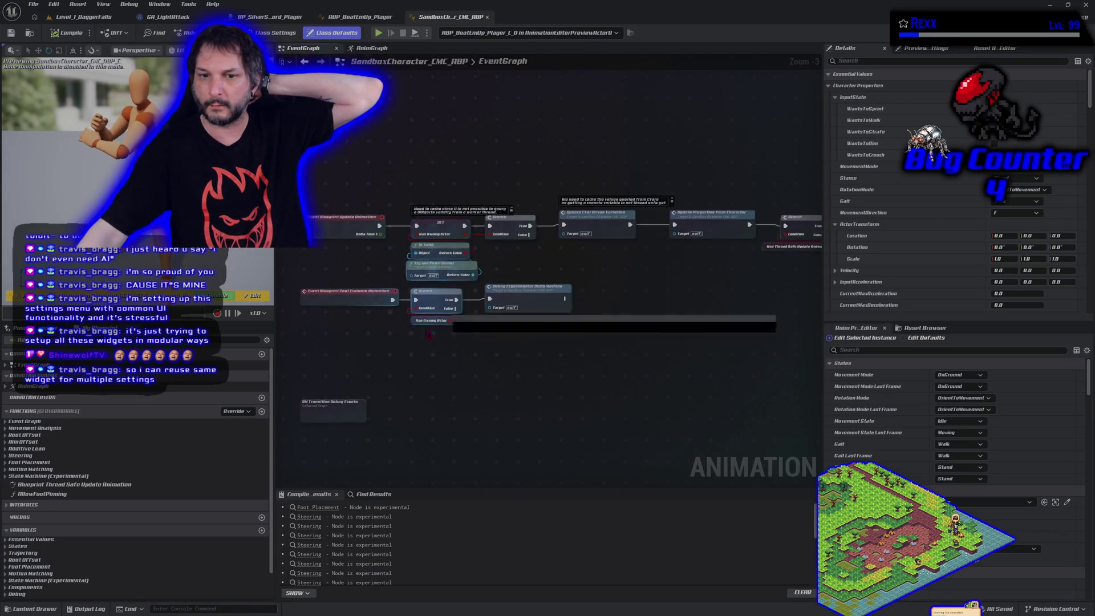
{"action": "scroll", "coordinate": [429, 335], "scroll_direction": "down", "scroll_amount": 2}
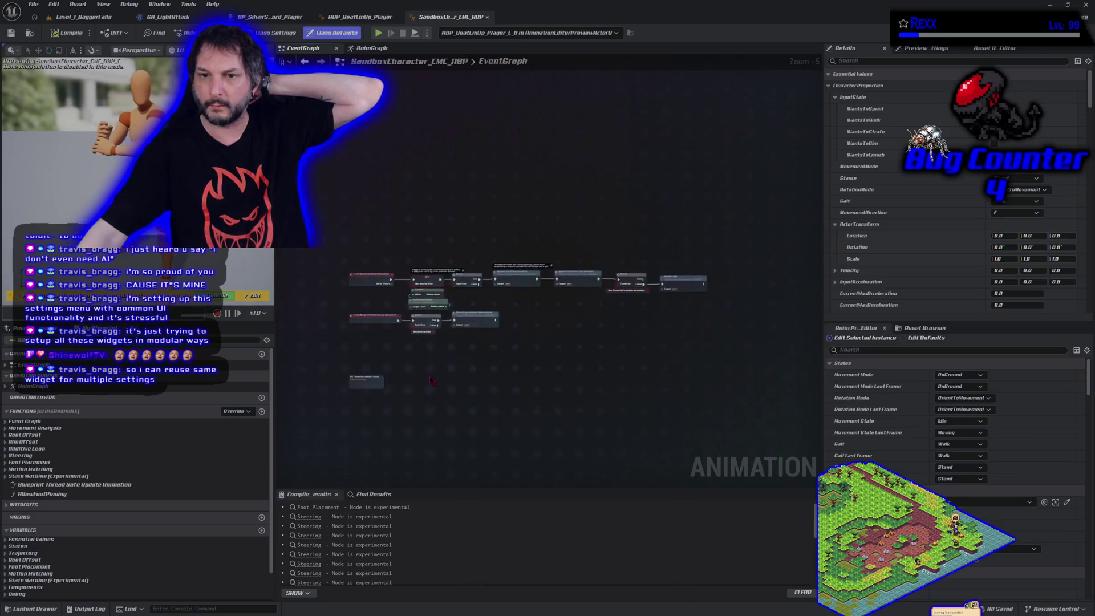
{"action": "scroll", "coordinate": [429, 372], "scroll_direction": "up", "scroll_amount": 3}
{"action": "left_click", "coordinate": [487, 17]}
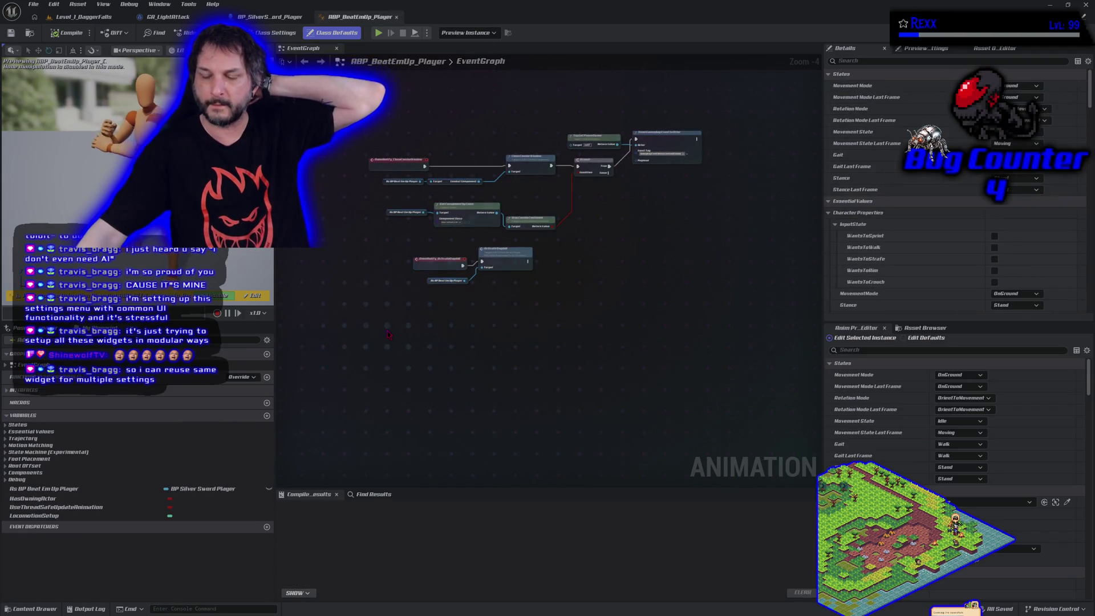
- Search the EventGraph actions for 'root motion' nodes, then dismiss the list without adding one
{"action": "right_click", "coordinate": [387, 333]}
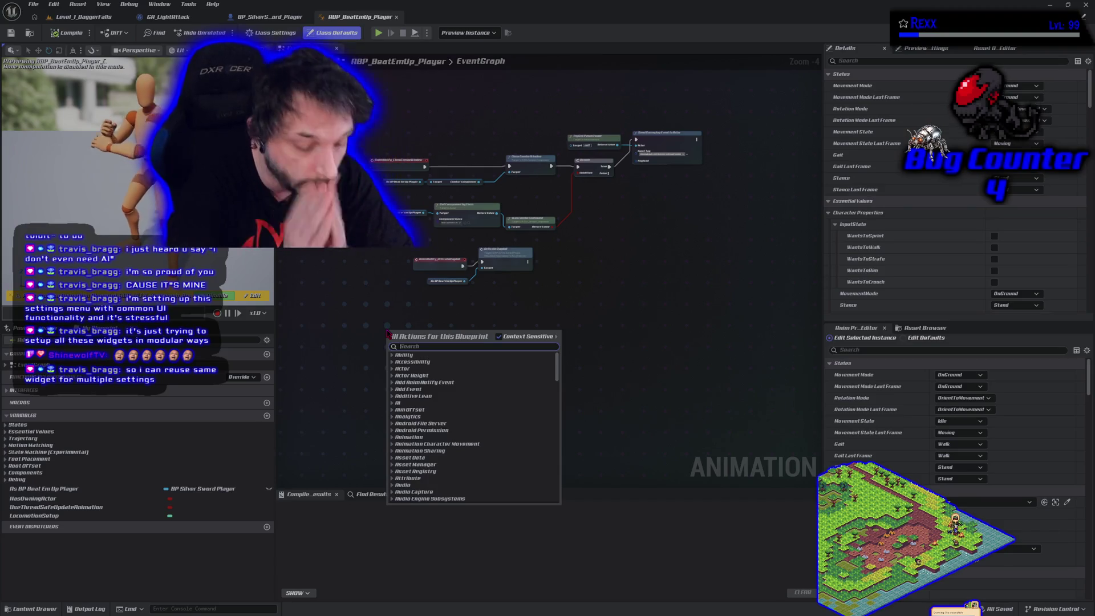
{"action": "type", "text": "root motion"}
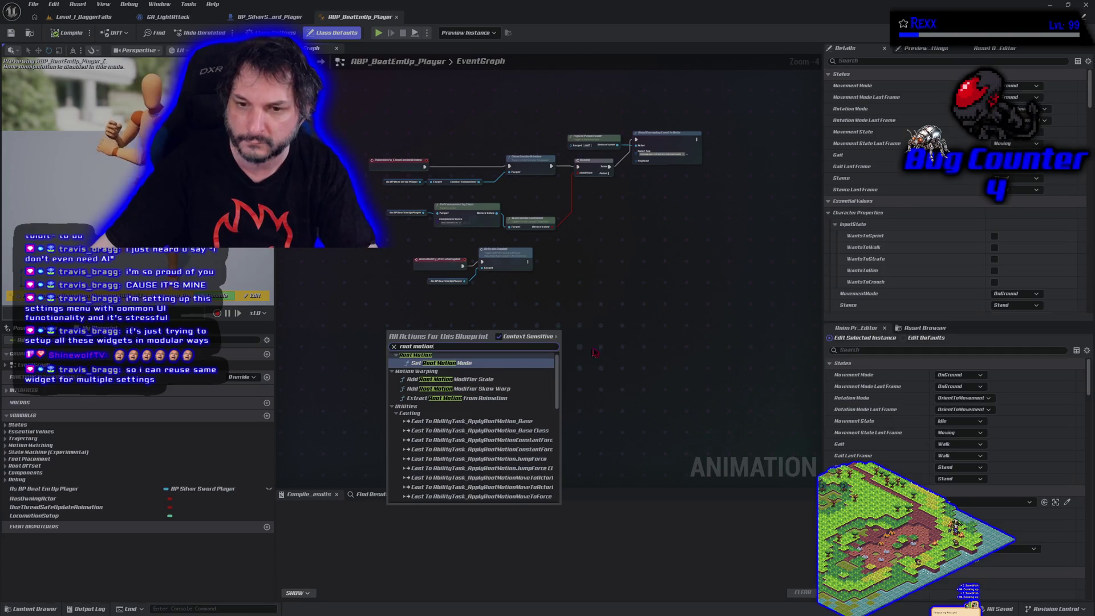
{"action": "type", "text": "rot"}
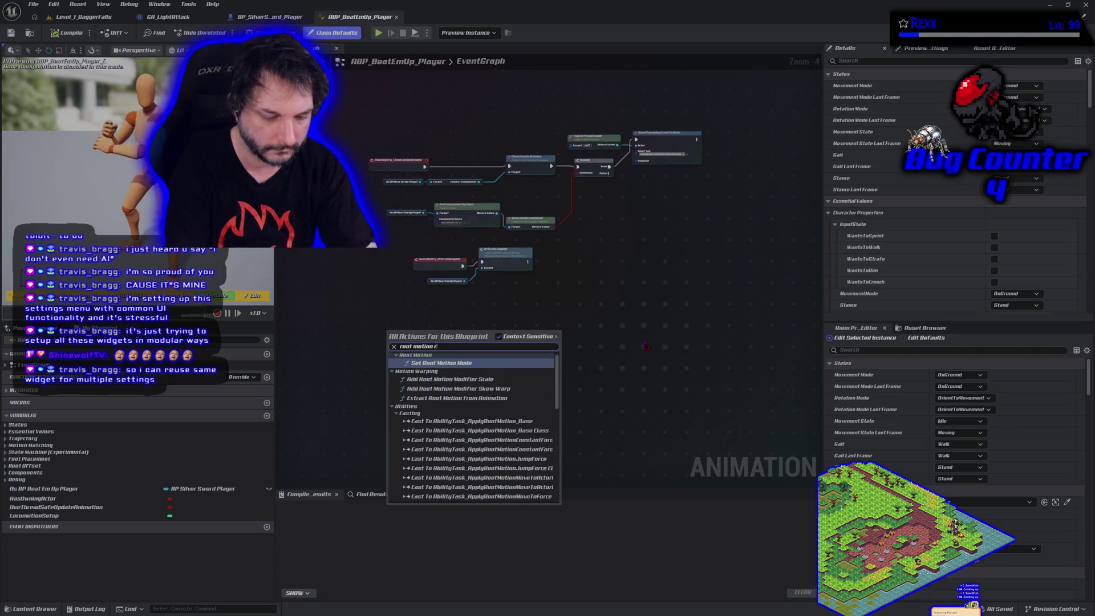
{"action": "key", "text": "BackSpace"}
{"action": "key", "text": "BackSpace"}
{"action": "key", "text": "BackSpace"}
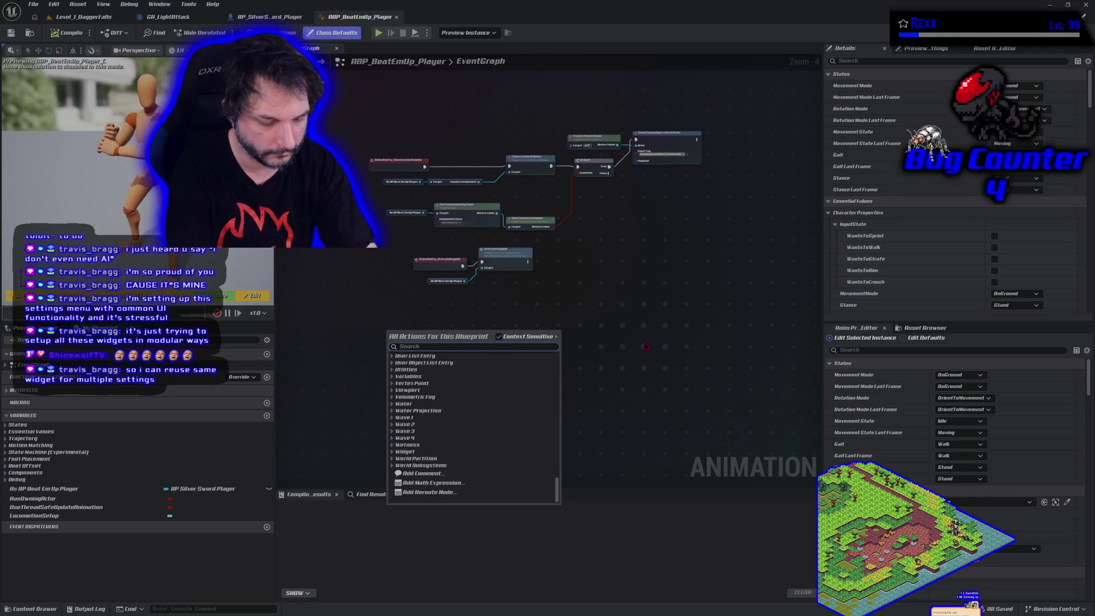
{"action": "type", "text": "root motion"}
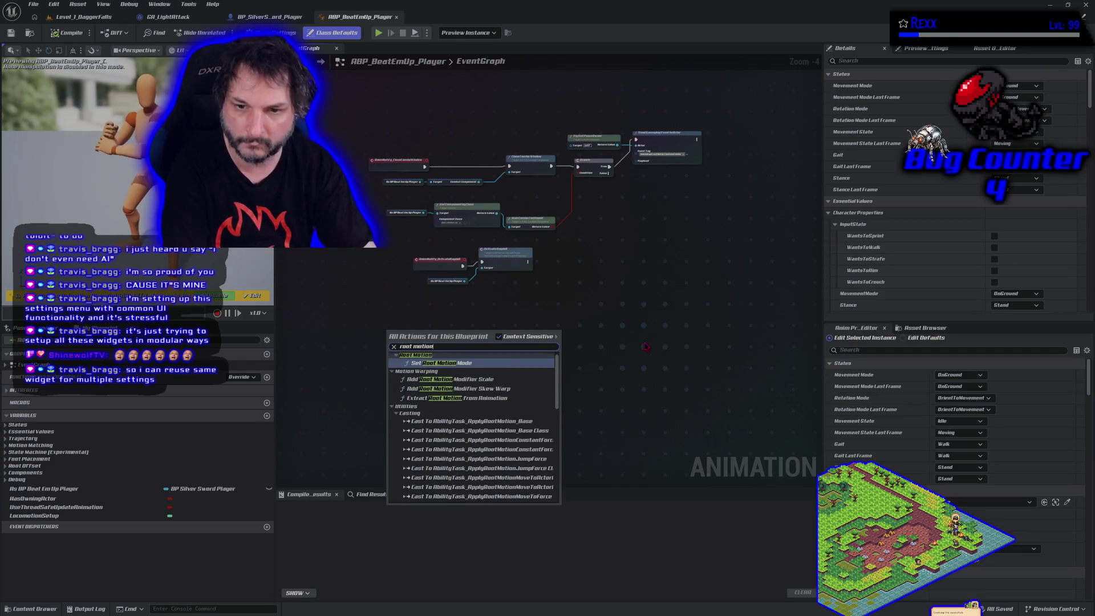
{"action": "scroll", "coordinate": [479, 407], "scroll_direction": "down", "scroll_amount": 8}
{"action": "scroll", "coordinate": [479, 406], "scroll_direction": "down", "scroll_amount": 10}
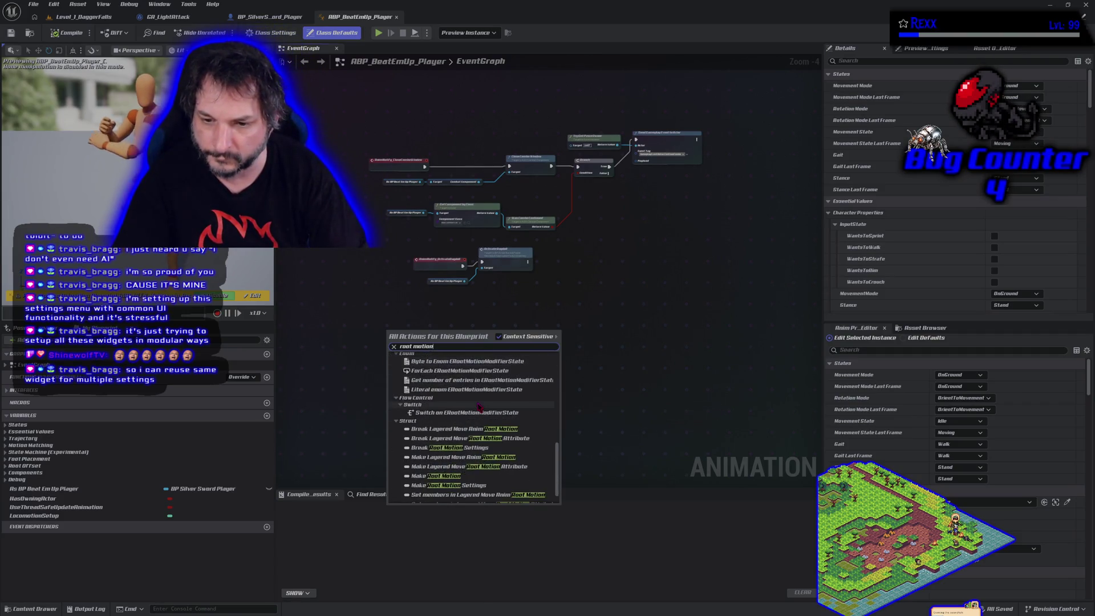
{"action": "left_click", "coordinate": [649, 337]}
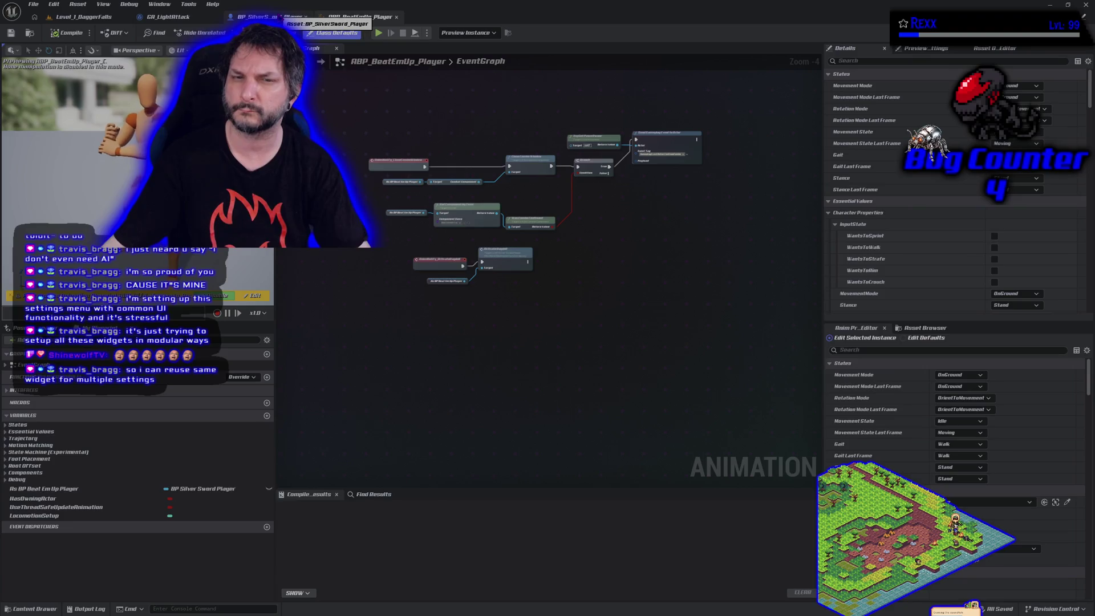
- Open the AM_Longsword_Attack_Light_1 montage from the Light_Attack content folder
{"action": "left_click", "coordinate": [34, 608]}
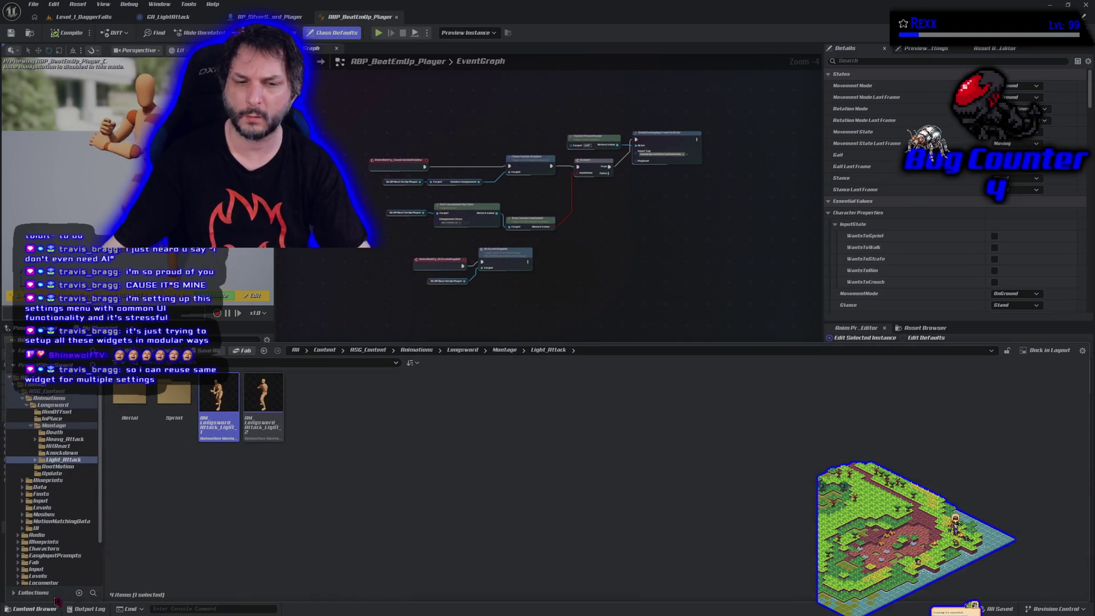
{"action": "left_click", "coordinate": [205, 429]}
{"action": "double_click", "coordinate": [212, 398]}
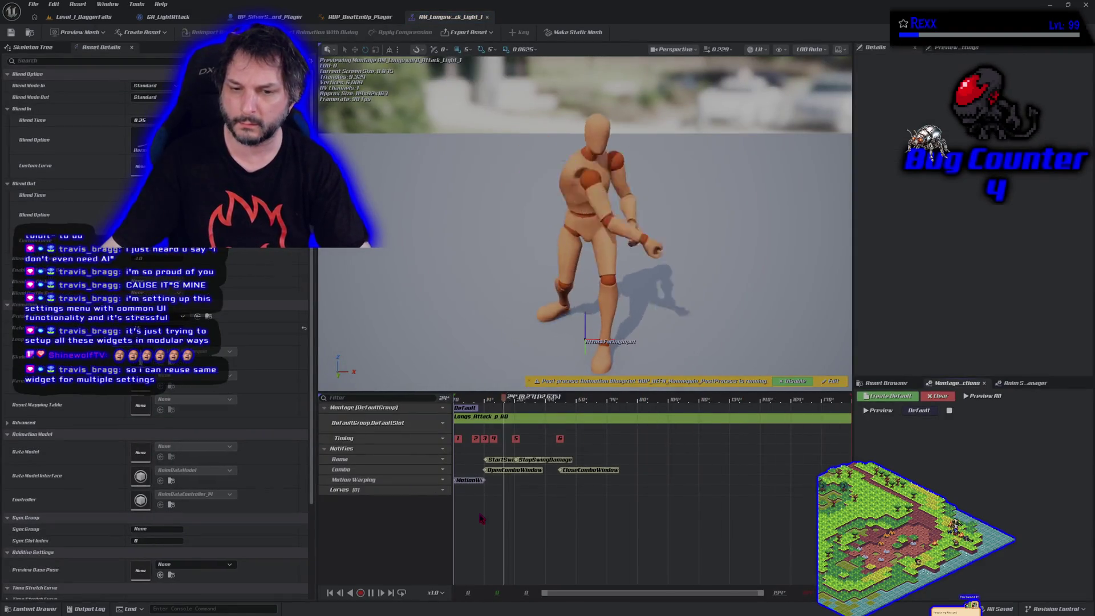
- Add a notify track named 'RootMotion' to the light attack montage, then return to ABP_BeatEmUp_Player
{"action": "left_click", "coordinate": [439, 450]}
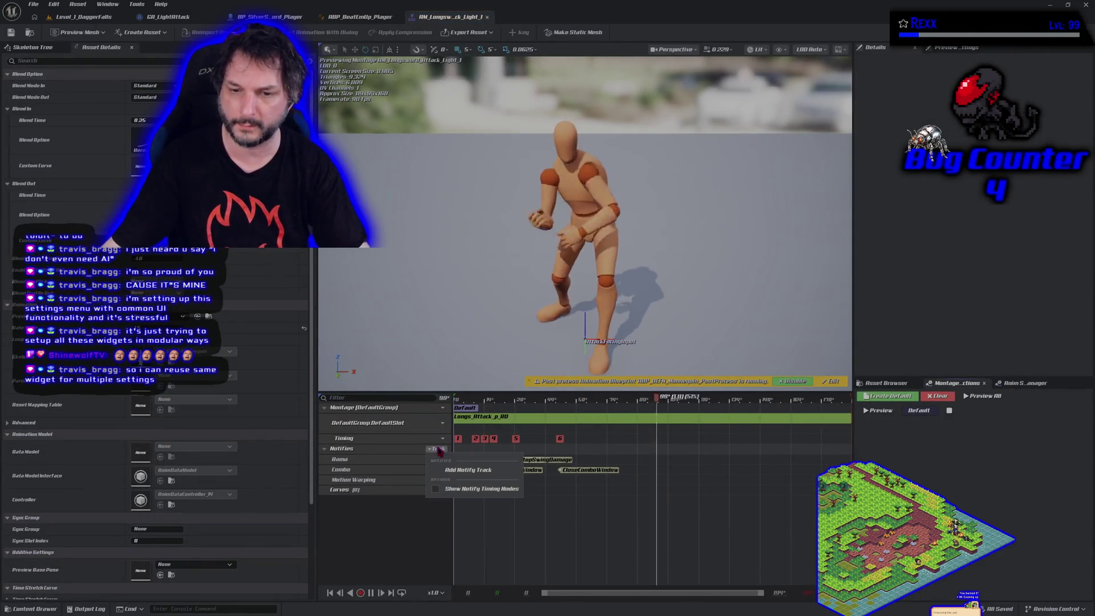
{"action": "left_click", "coordinate": [465, 468]}
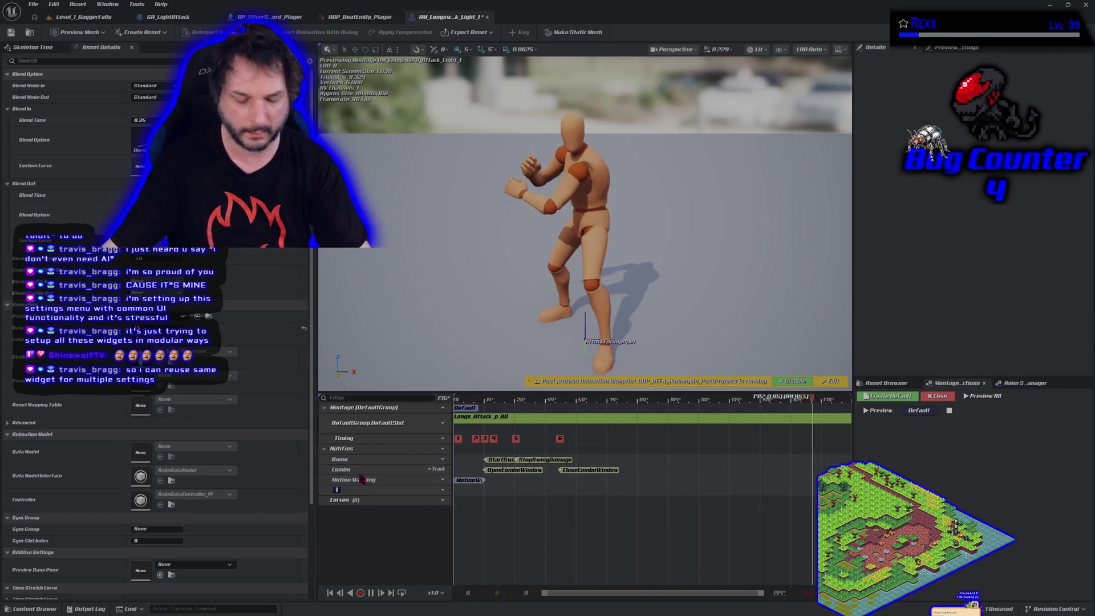
{"action": "type", "text": "Ro"}
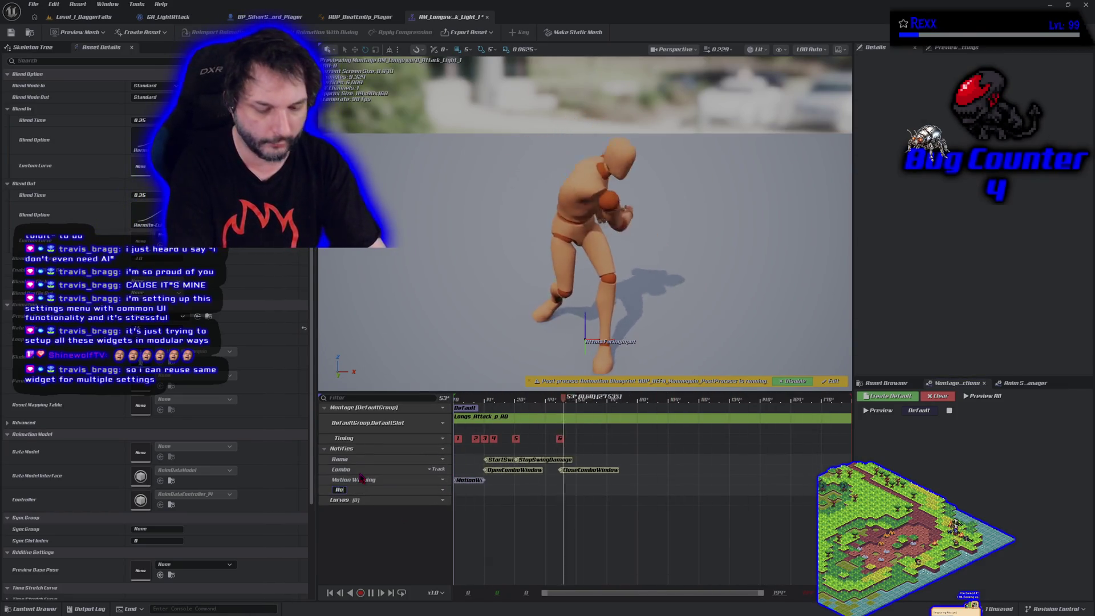
{"action": "type", "text": "otMotion"}
{"action": "key", "text": "Return"}
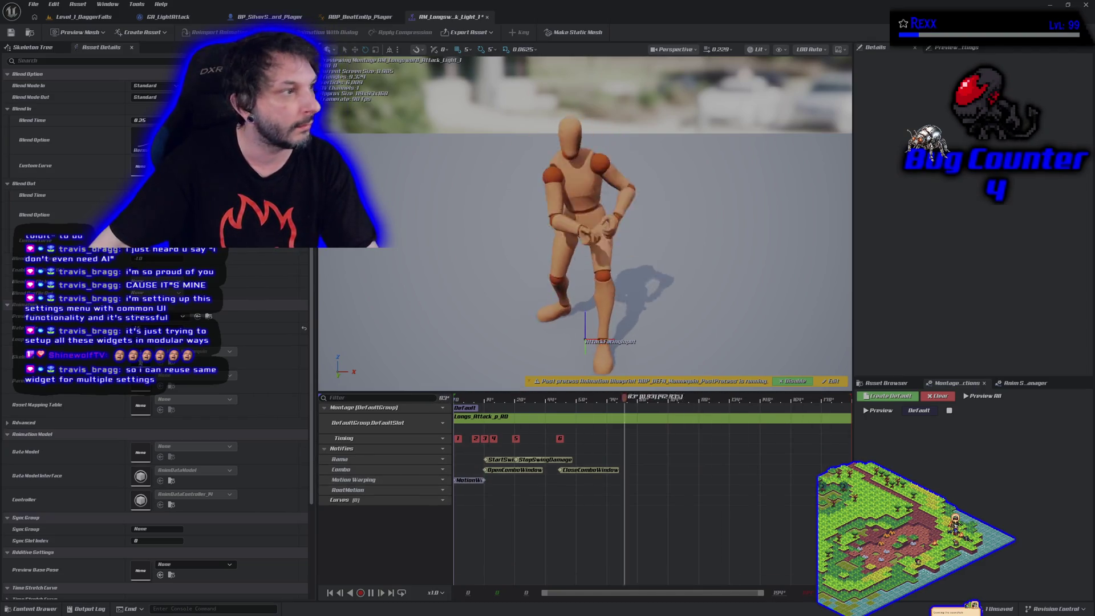
{"action": "left_click", "coordinate": [371, 16]}
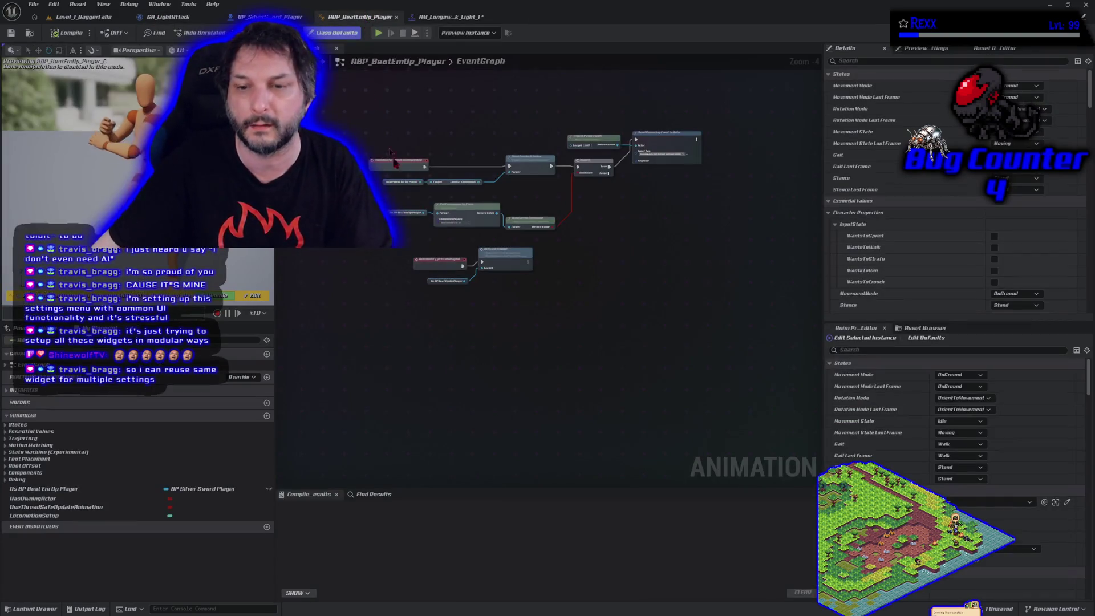
- Search the player graph for 'set root motion' and 'set anim root' actions, closing without adding any
{"action": "right_click", "coordinate": [450, 353]}
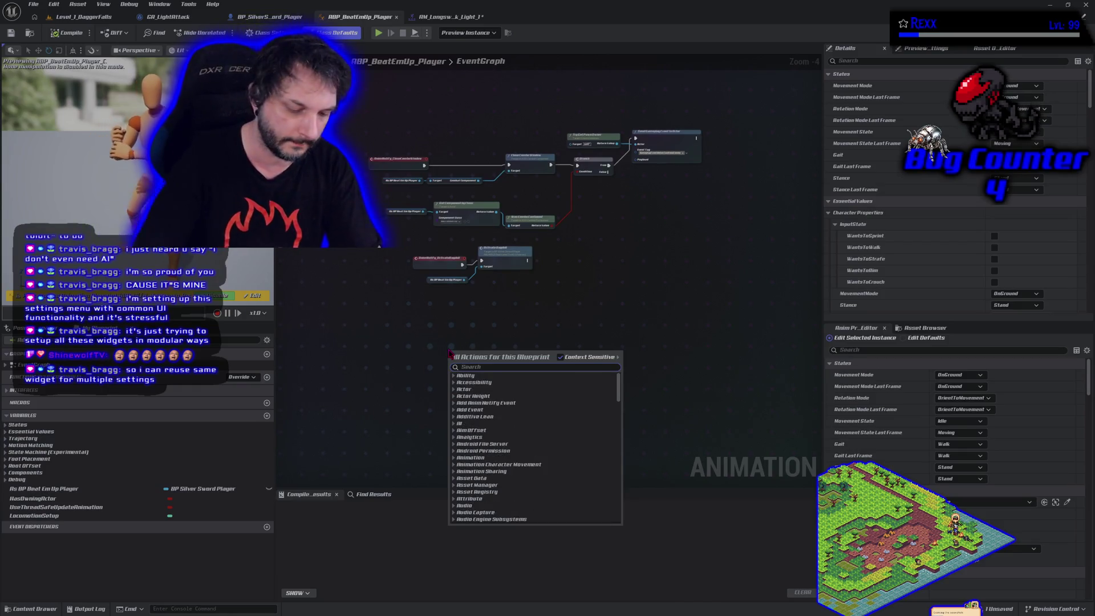
{"action": "type", "text": "set root"}
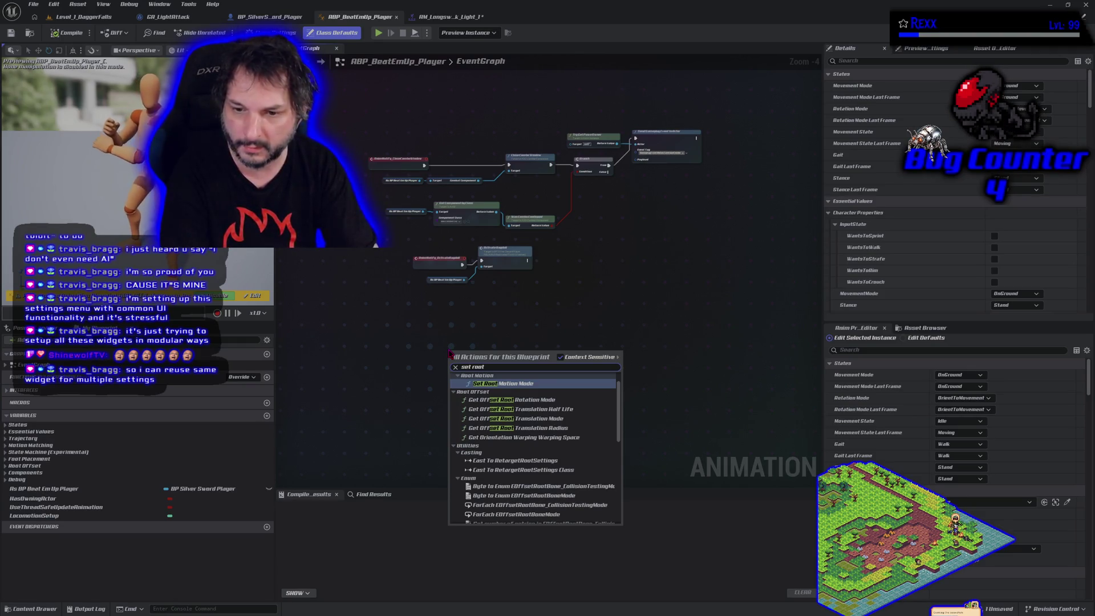
{"action": "type", "text": " motion"}
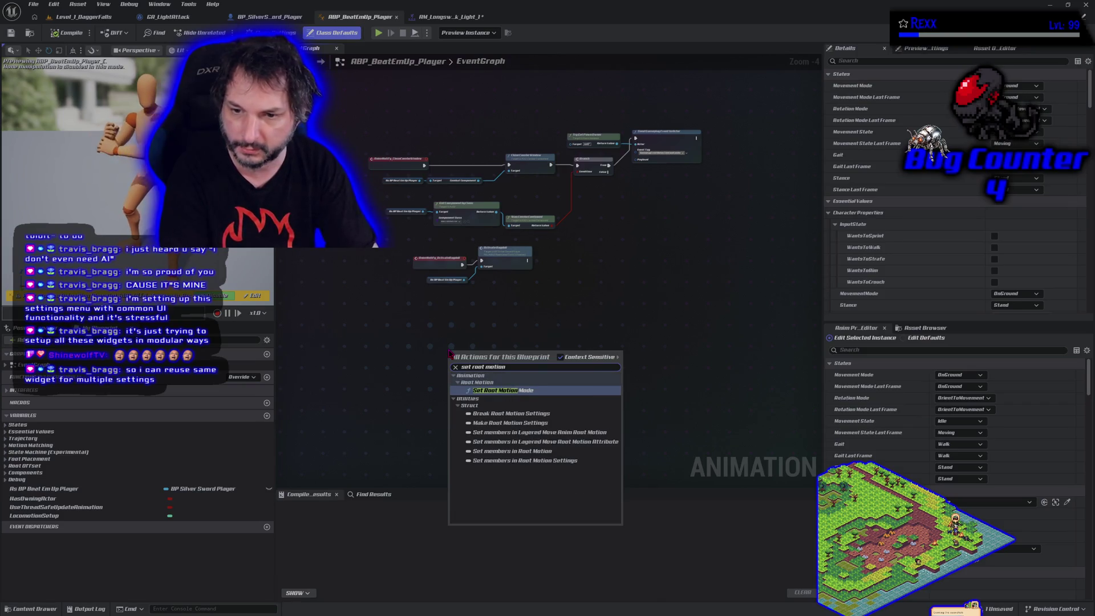
{"action": "key", "text": "BackSpace"}
{"action": "key", "text": "BackSpace"}
{"action": "key", "text": "BackSpace"}
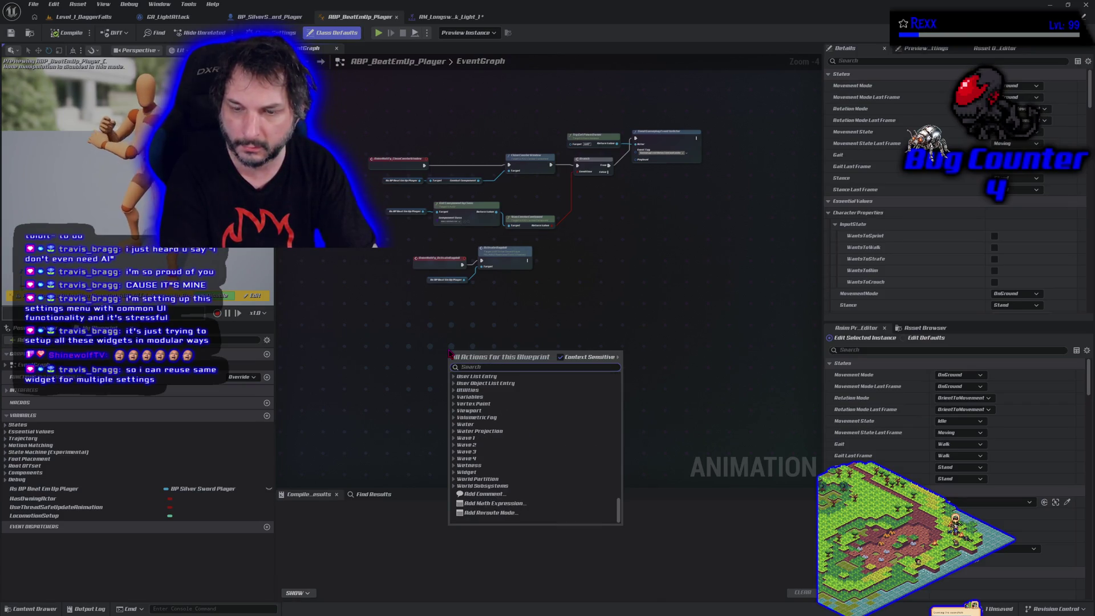
{"action": "type", "text": "set"}
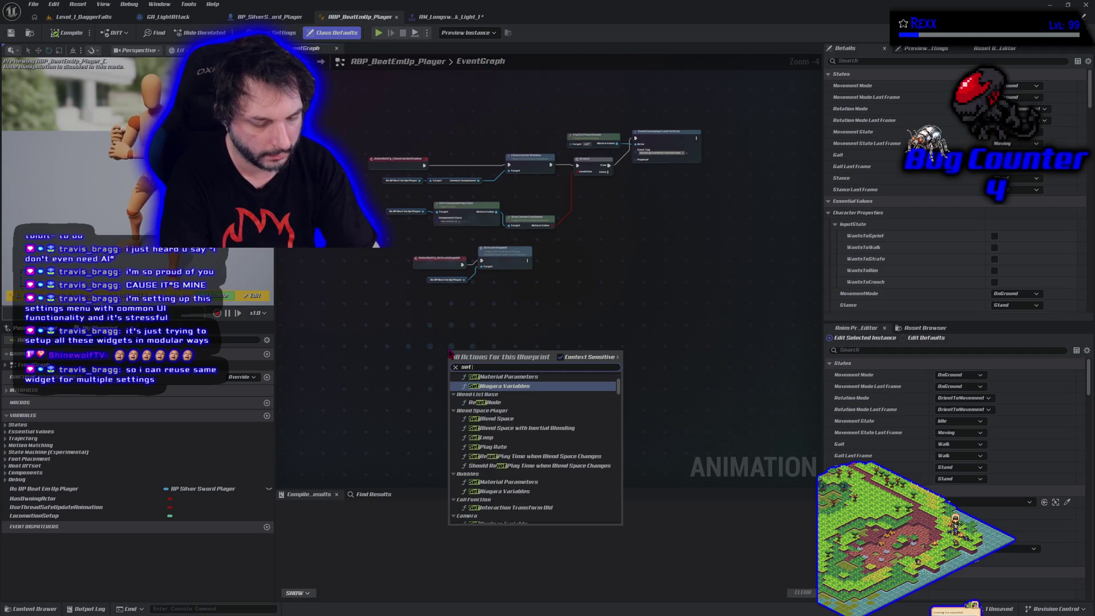
{"action": "type", "text": " anim"}
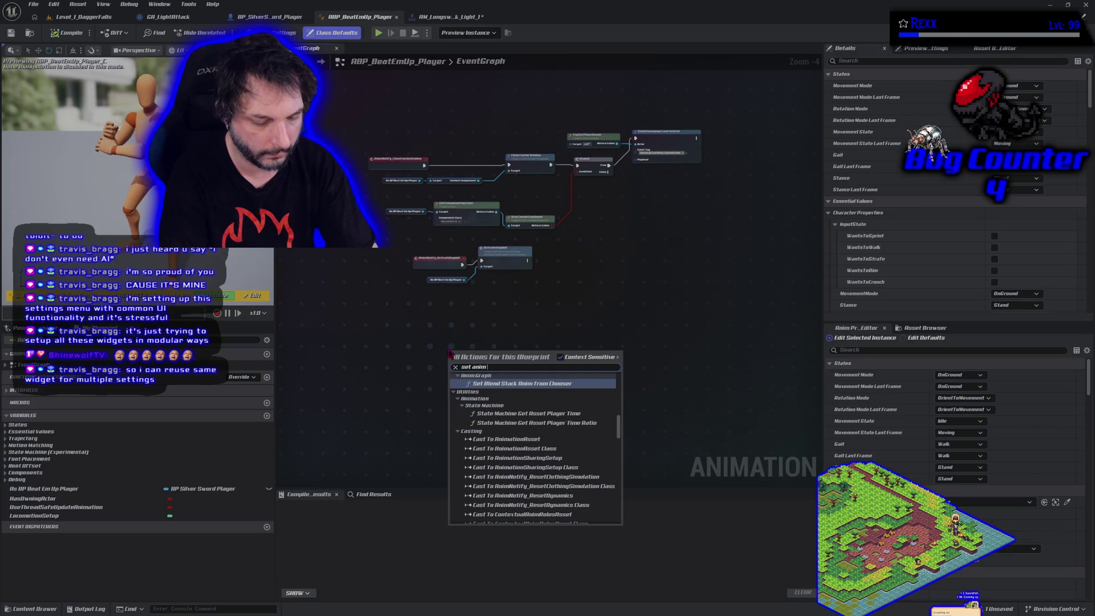
{"action": "type", "text": " roo"}
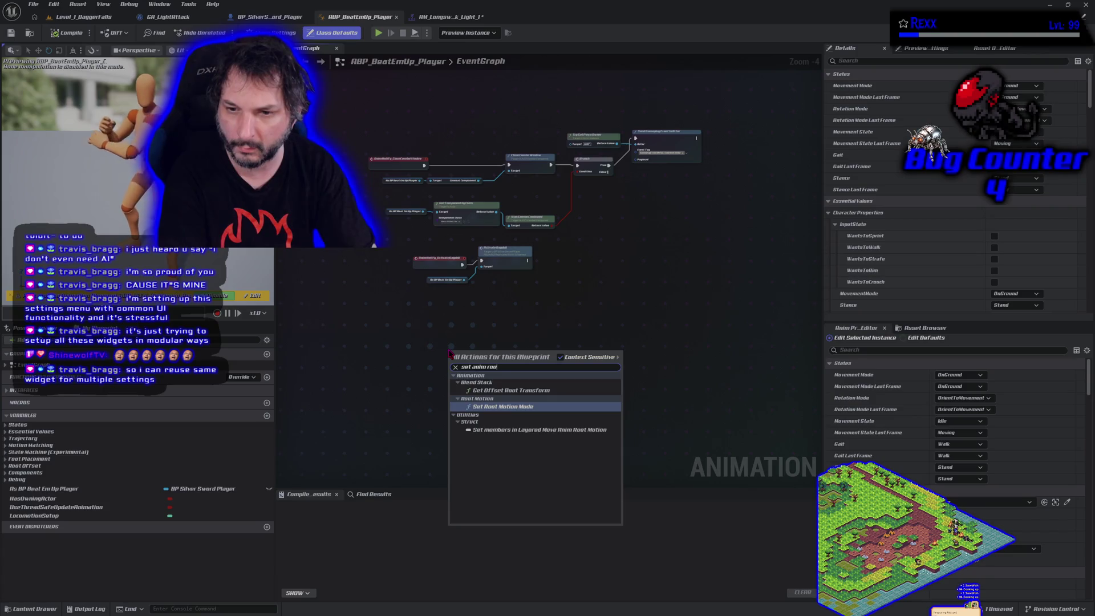
{"action": "key", "text": "BackSpace"}
{"action": "key", "text": "BackSpace"}
{"action": "key", "text": "BackSpace"}
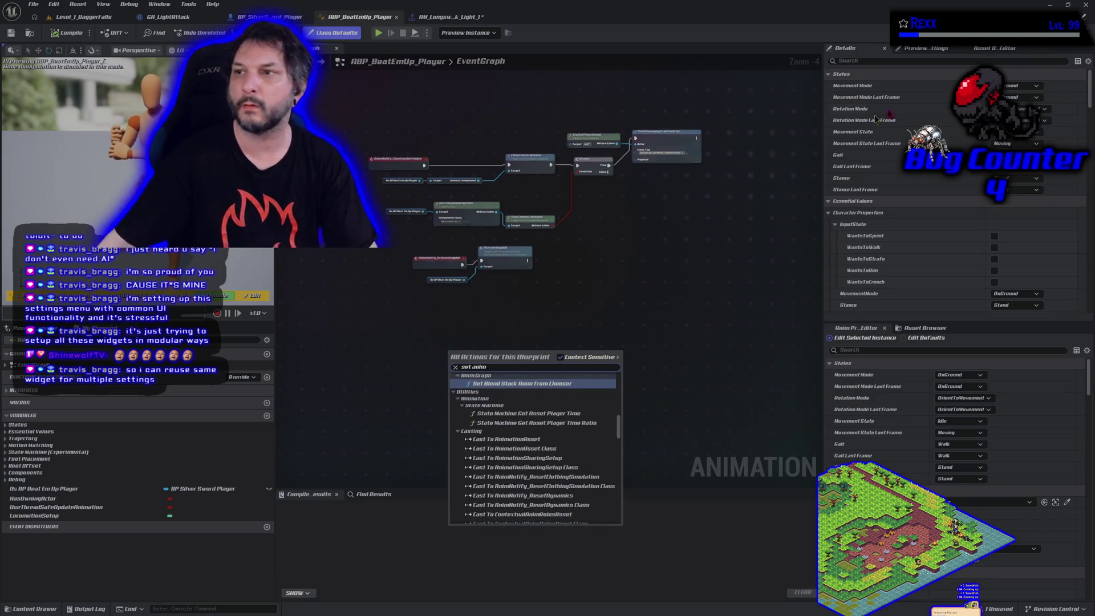
{"action": "key", "text": "Escape"}
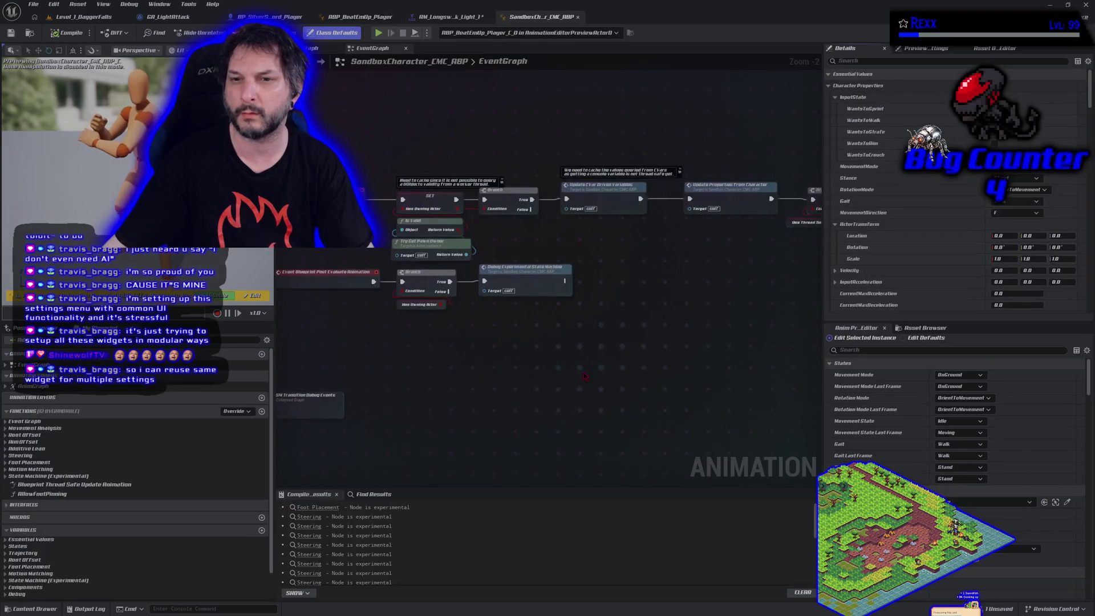
- Search the SandboxCharacter_CMC_ABP graph for 'set root' actions, then switch to ABP_BeatEmUp_Player
{"action": "right_click", "coordinate": [537, 392]}
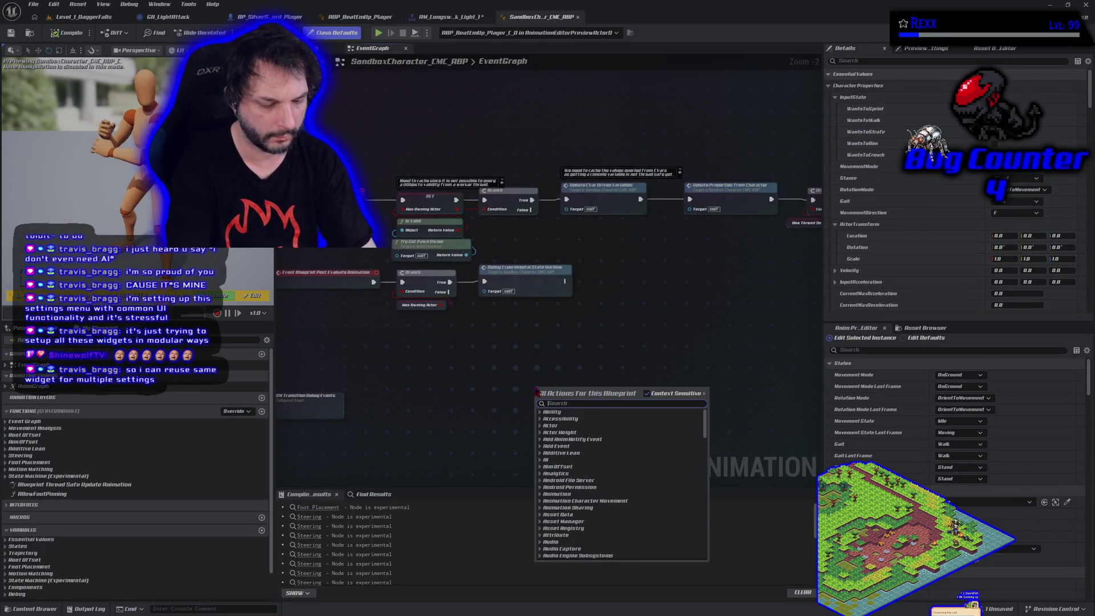
{"action": "type", "text": "set root"}
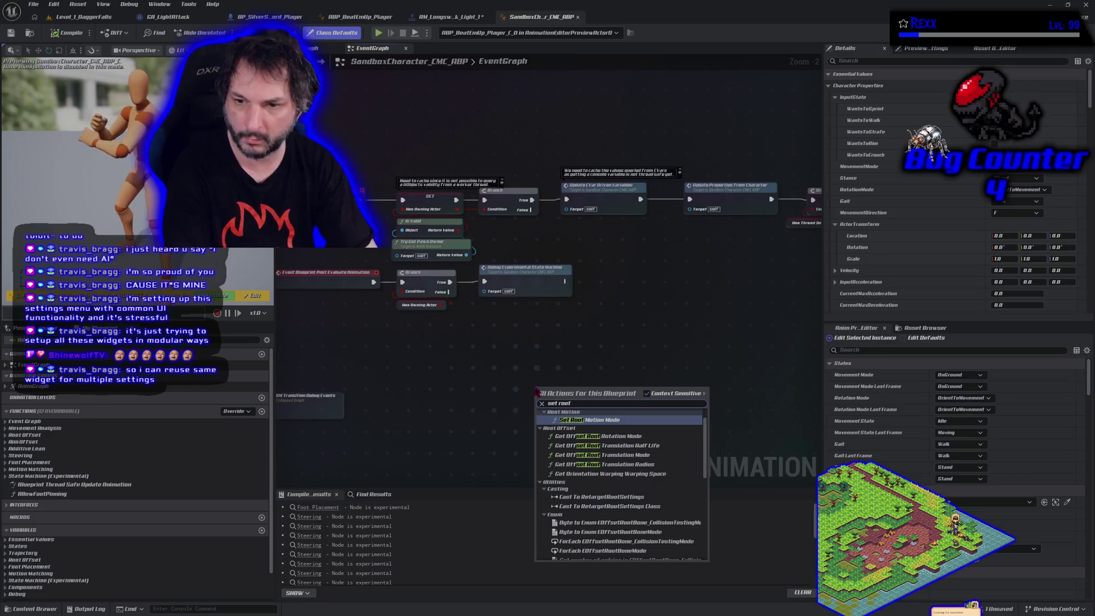
{"action": "scroll", "coordinate": [612, 517], "scroll_direction": "down", "scroll_amount": 10}
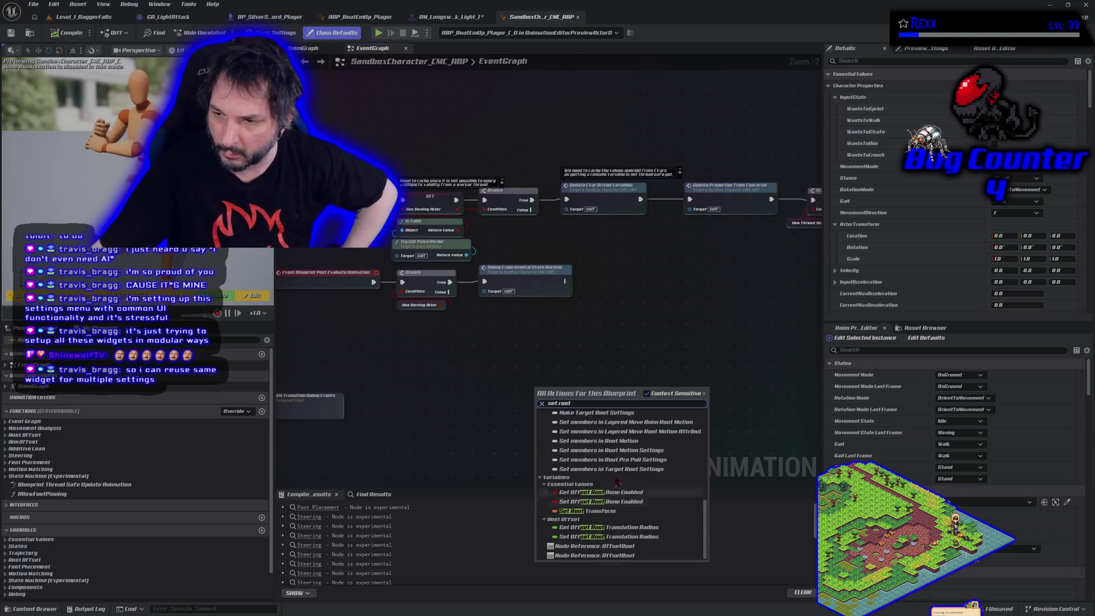
{"action": "left_click", "coordinate": [464, 412]}
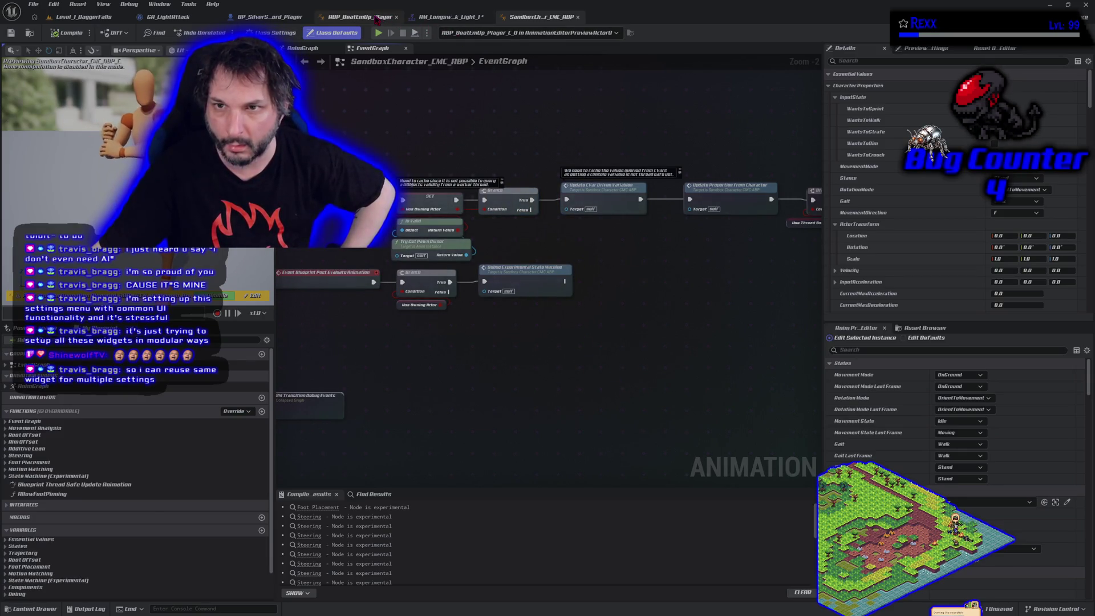
{"action": "left_click", "coordinate": [378, 17]}
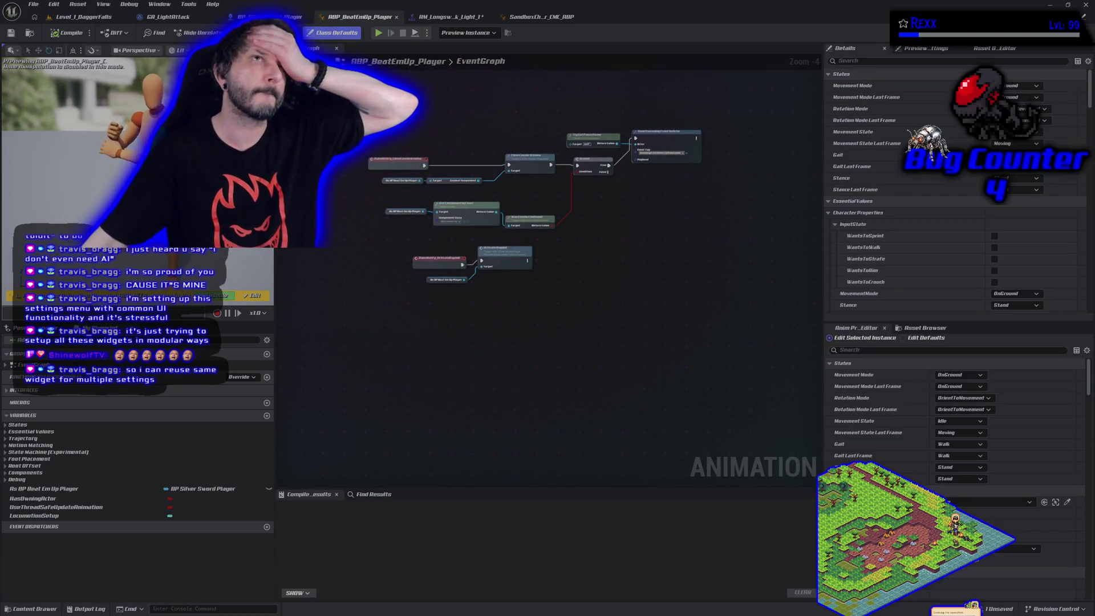
{"action": "right_click", "coordinate": [439, 343]}
{"action": "type", "text": "set rota"}
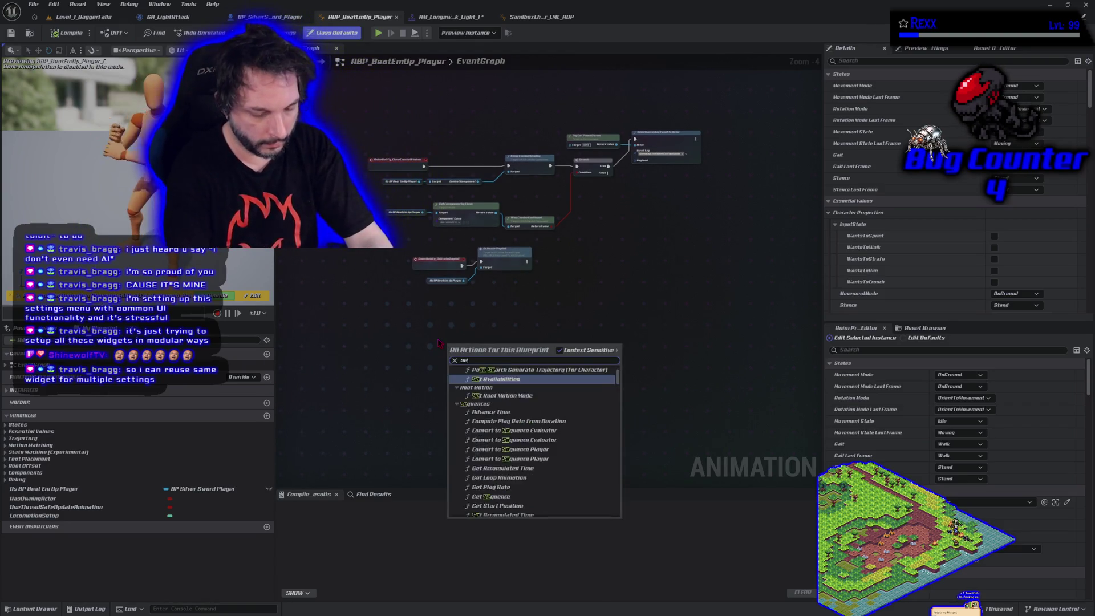
{"action": "type", "text": "tion anim"}
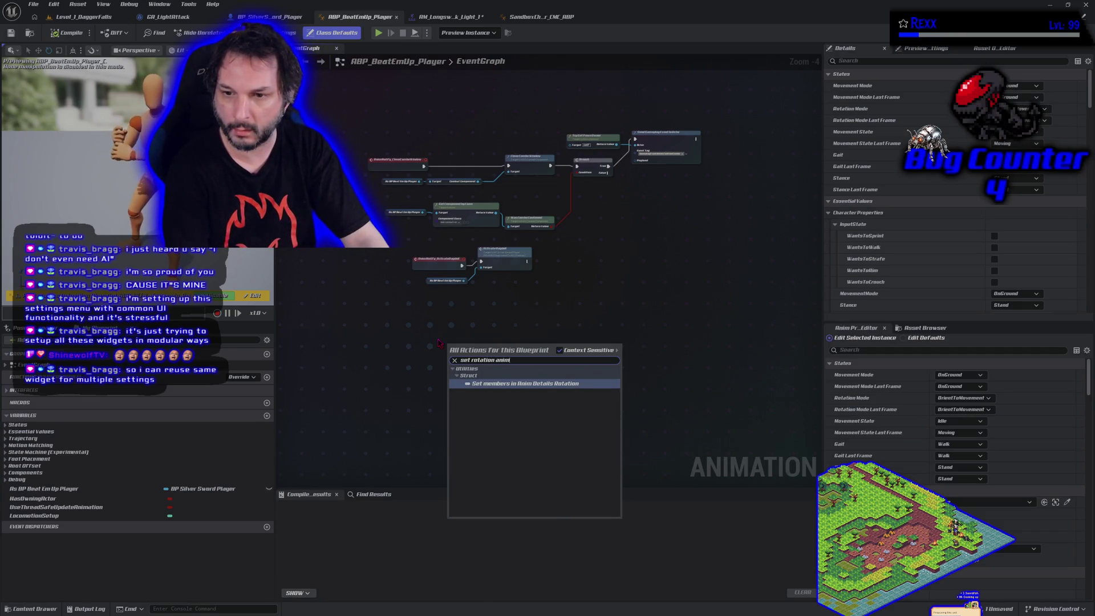
{"action": "key", "text": "BackSpace"}
{"action": "key", "text": "BackSpace"}
{"action": "key", "text": "BackSpace"}
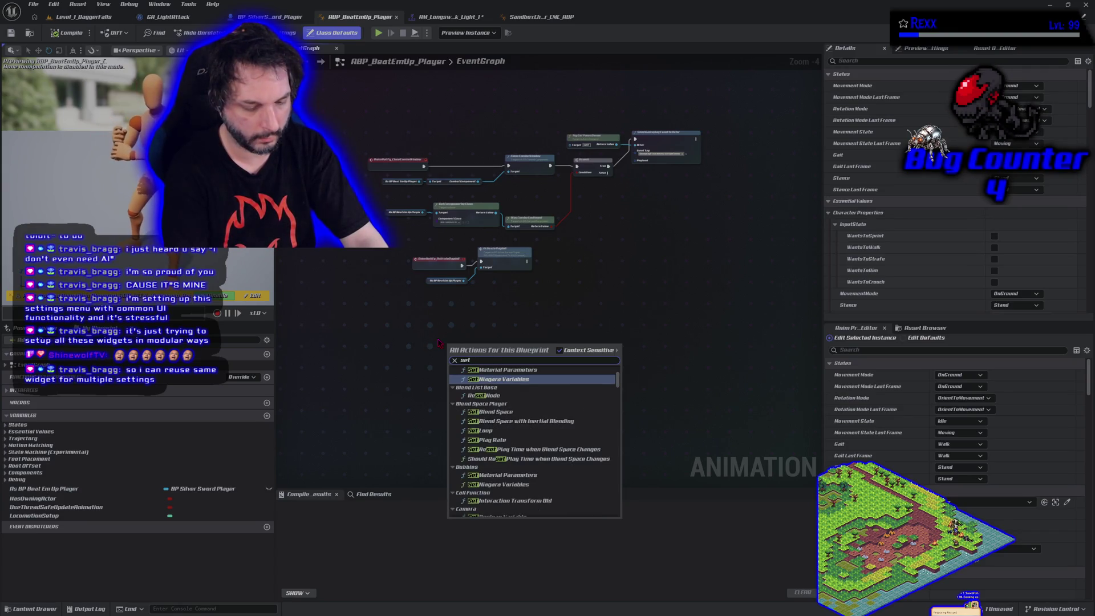
{"action": "type", "text": "rotate"}
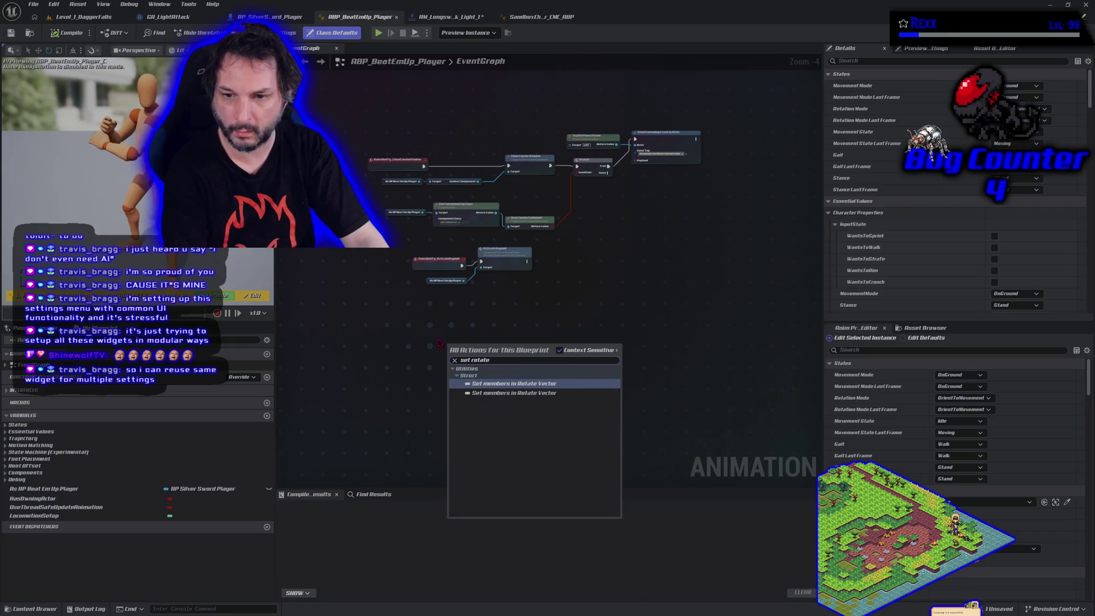
{"action": "key", "text": "BackSpace"}
{"action": "key", "text": "BackSpace"}
{"action": "key", "text": "BackSpace"}
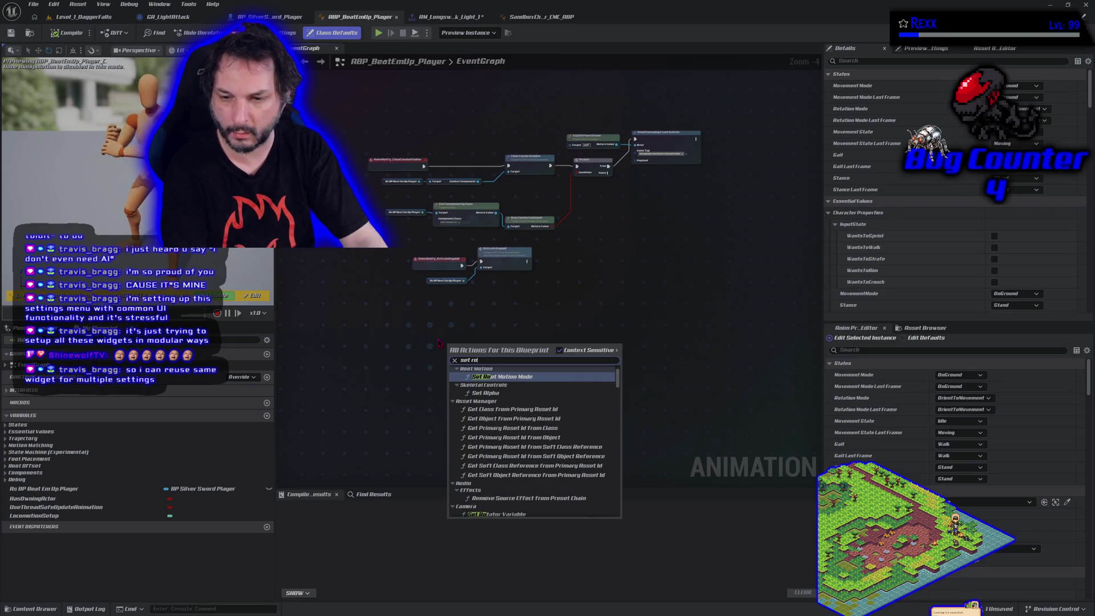
{"action": "key", "text": "BackSpace"}
{"action": "key", "text": "BackSpace"}
{"action": "key", "text": "BackSpace"}
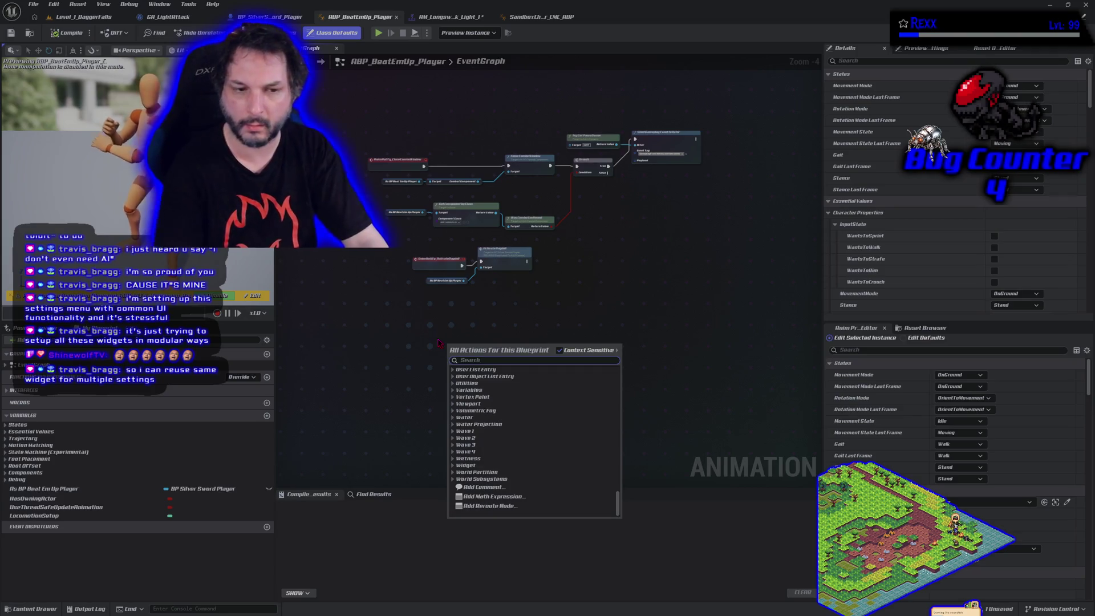
{"action": "key", "text": "Escape"}
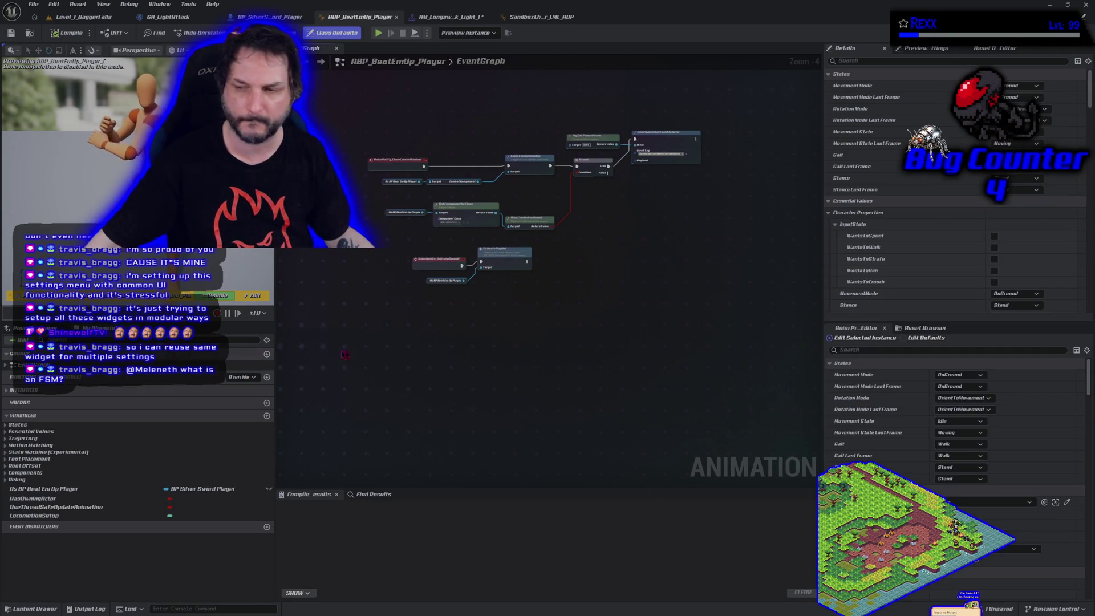
- With Context Sensitive off, search 'anim root motion' and add Set Allow Physics Rotation During Anim Root Motion
{"action": "right_click", "coordinate": [445, 358]}
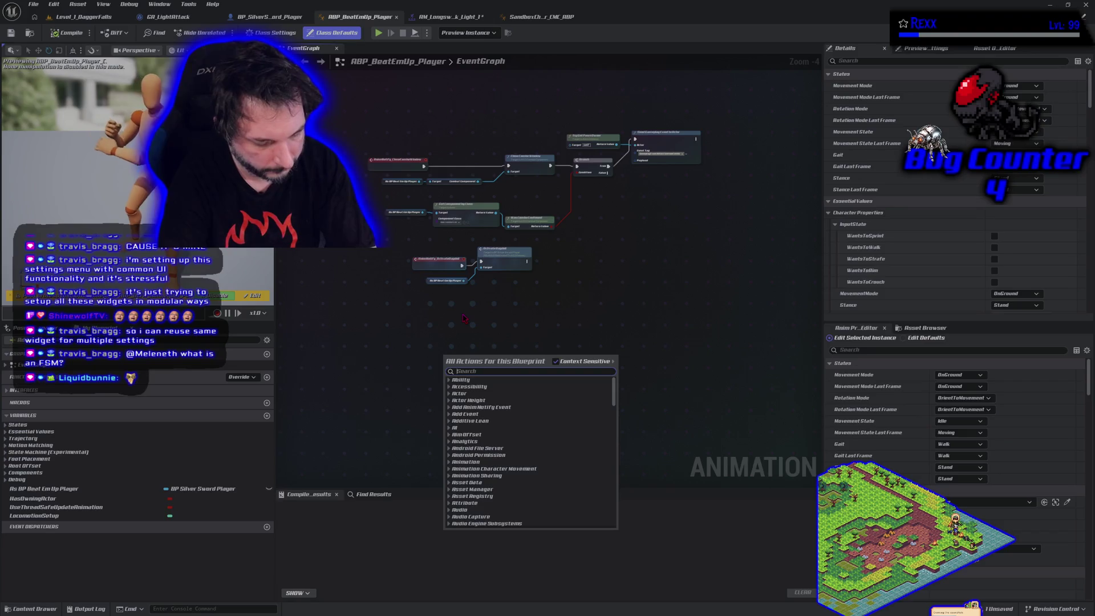
{"action": "type", "text": "set "}
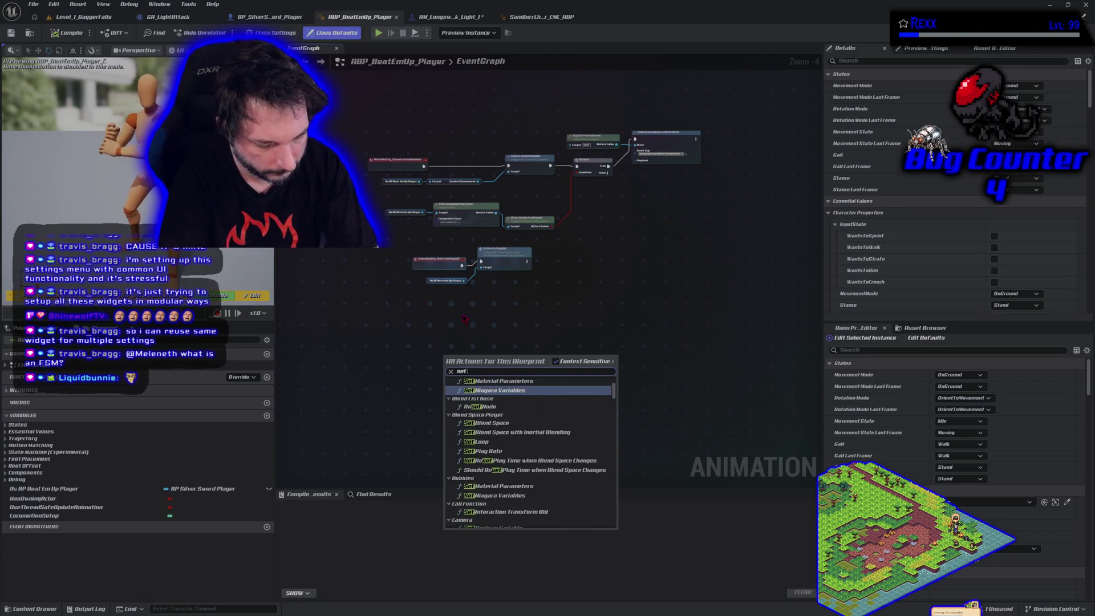
{"action": "type", "text": "root"}
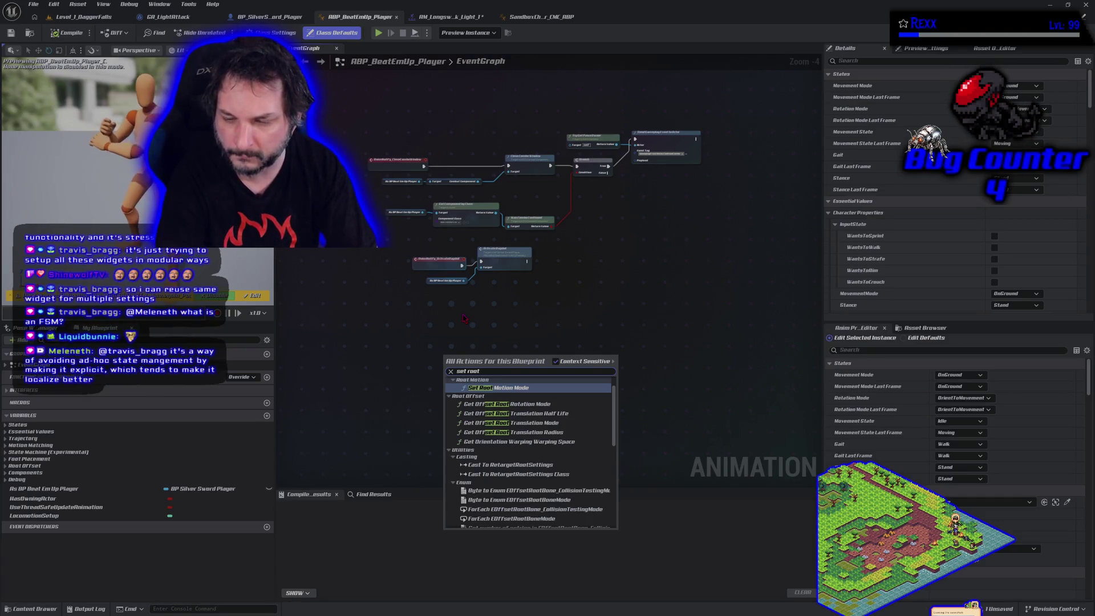
{"action": "scroll", "coordinate": [483, 466], "scroll_direction": "down", "scroll_amount": 5}
{"action": "scroll", "coordinate": [483, 467], "scroll_direction": "down", "scroll_amount": 5}
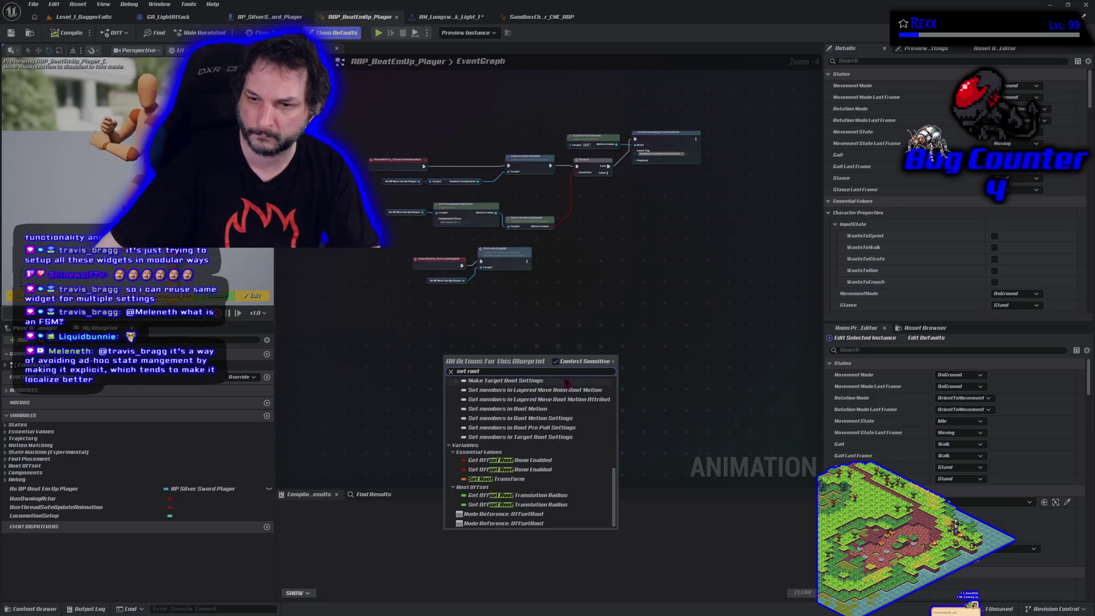
{"action": "left_click", "coordinate": [556, 361]}
{"action": "scroll", "coordinate": [565, 446], "scroll_direction": "down", "scroll_amount": 2}
{"action": "scroll", "coordinate": [565, 446], "scroll_direction": "down", "scroll_amount": 5}
{"action": "scroll", "coordinate": [565, 448], "scroll_direction": "down", "scroll_amount": 3}
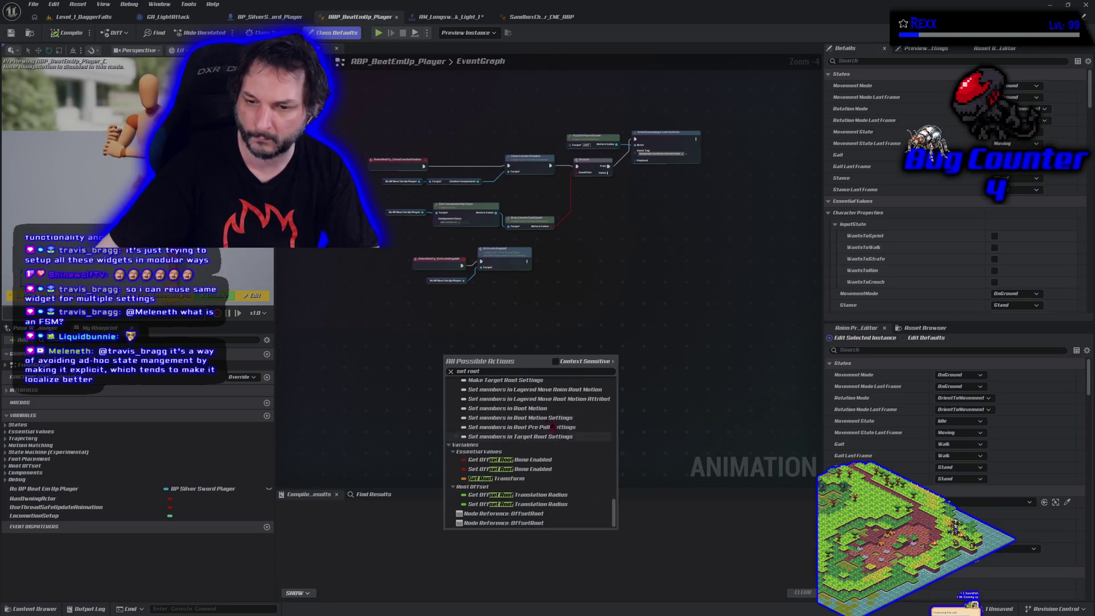
{"action": "left_click", "coordinate": [506, 371]}
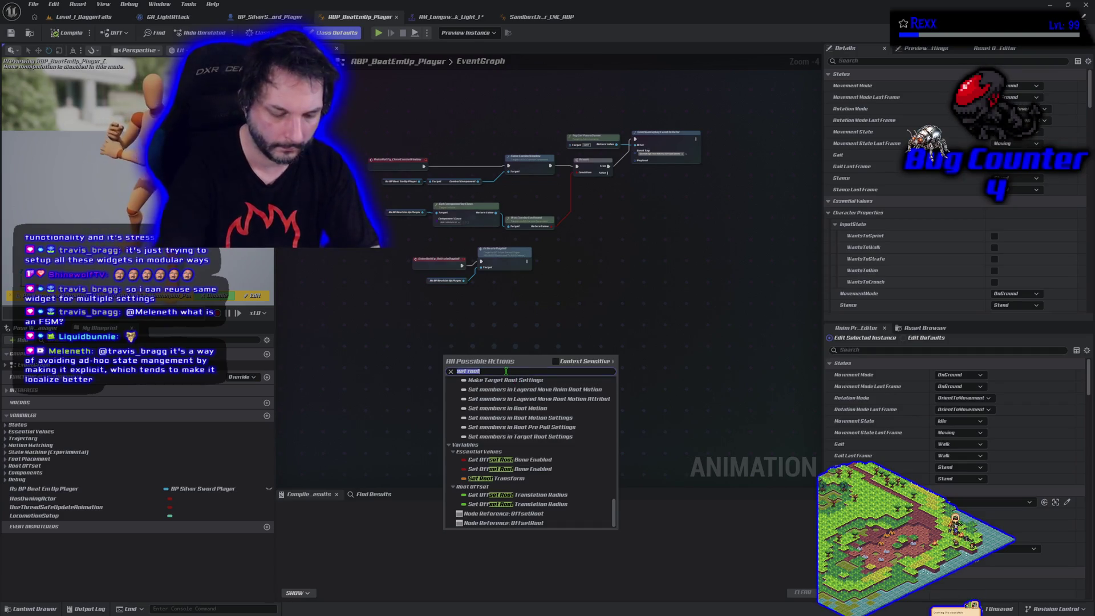
{"action": "type", "text": "anim roo"}
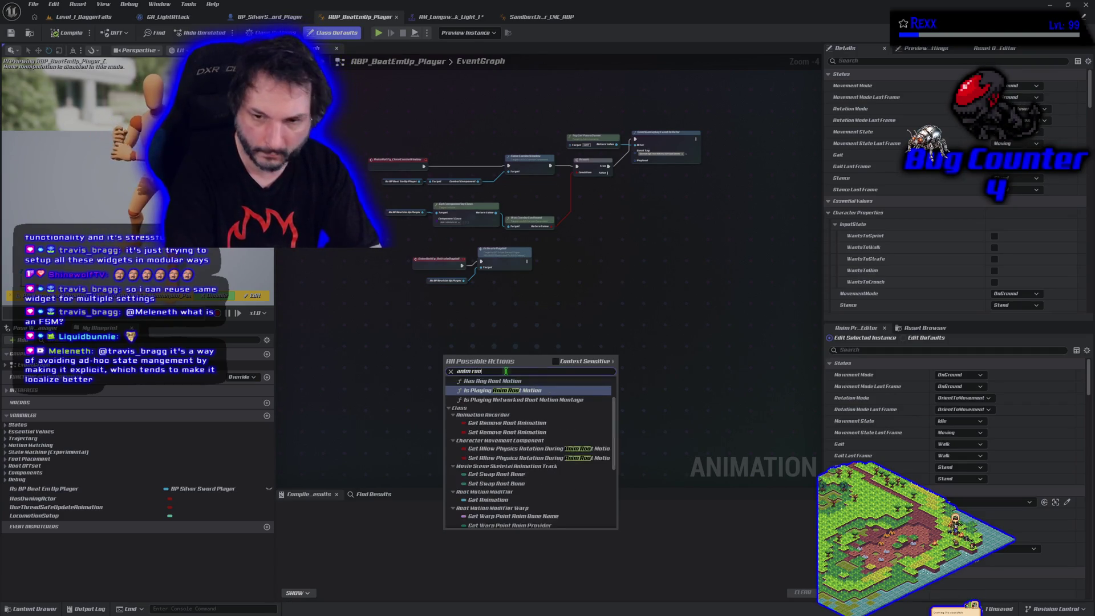
{"action": "type", "text": "t motio"}
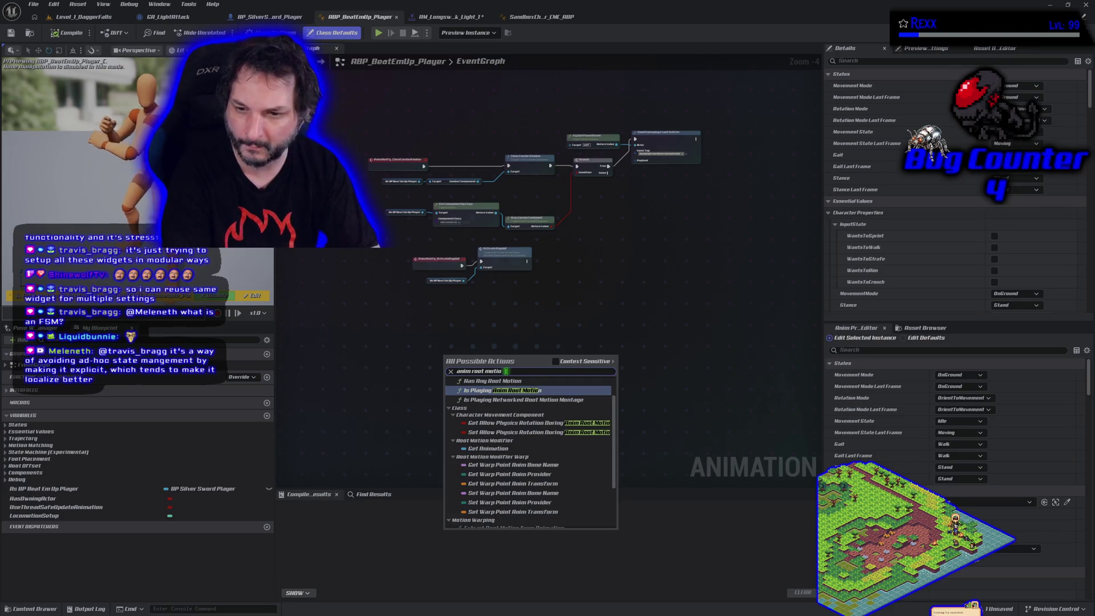
{"action": "left_click", "coordinate": [483, 432]}
{"action": "scroll", "coordinate": [458, 426], "scroll_direction": "up", "scroll_amount": 4}
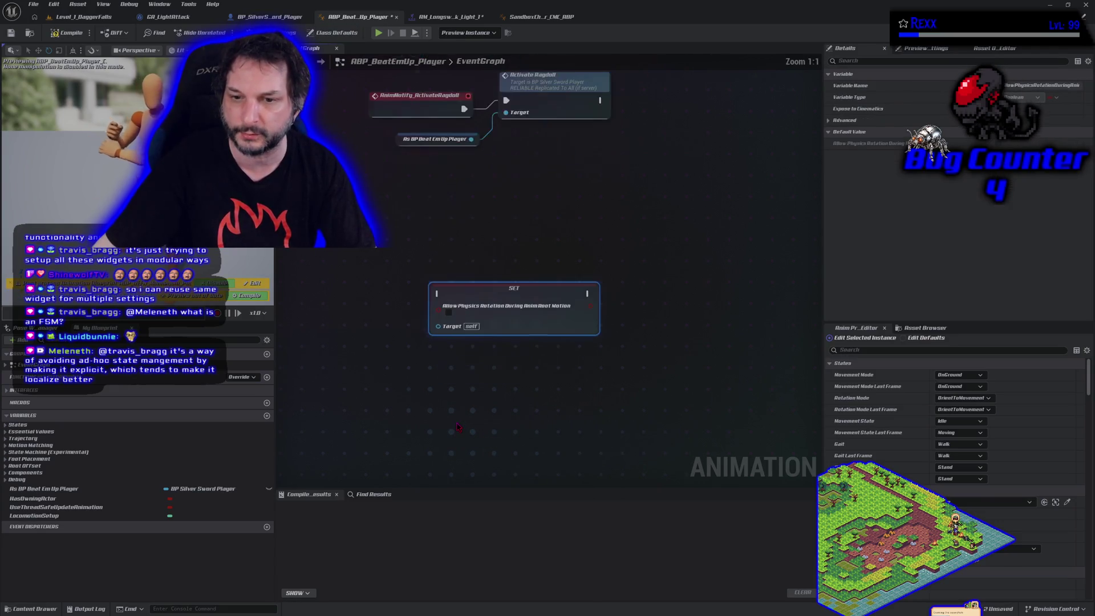
- Nudge the SET Allow Physics Rotation During Anim Root Motion node a few pixels down and left
{"action": "left_click_drag", "start_coordinate": [507, 321], "coordinate": [501, 327]}
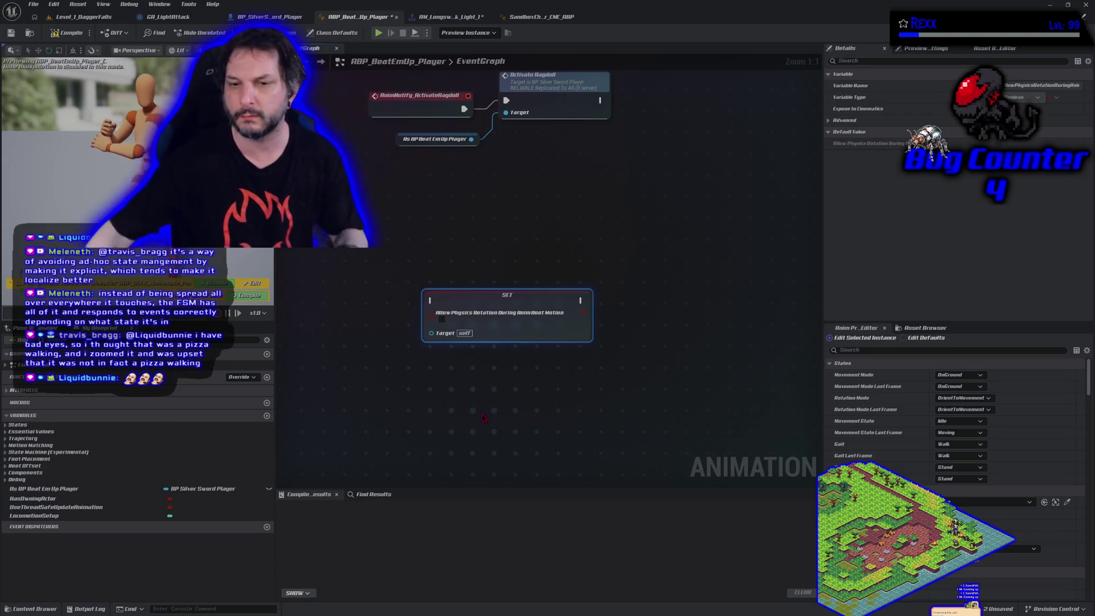
- Add a Set Root Motion Mode node below the physics-rotation setter, leaving it at No Root Motion Extraction
{"action": "right_click", "coordinate": [455, 388]}
{"action": "type", "text": "set roo"}
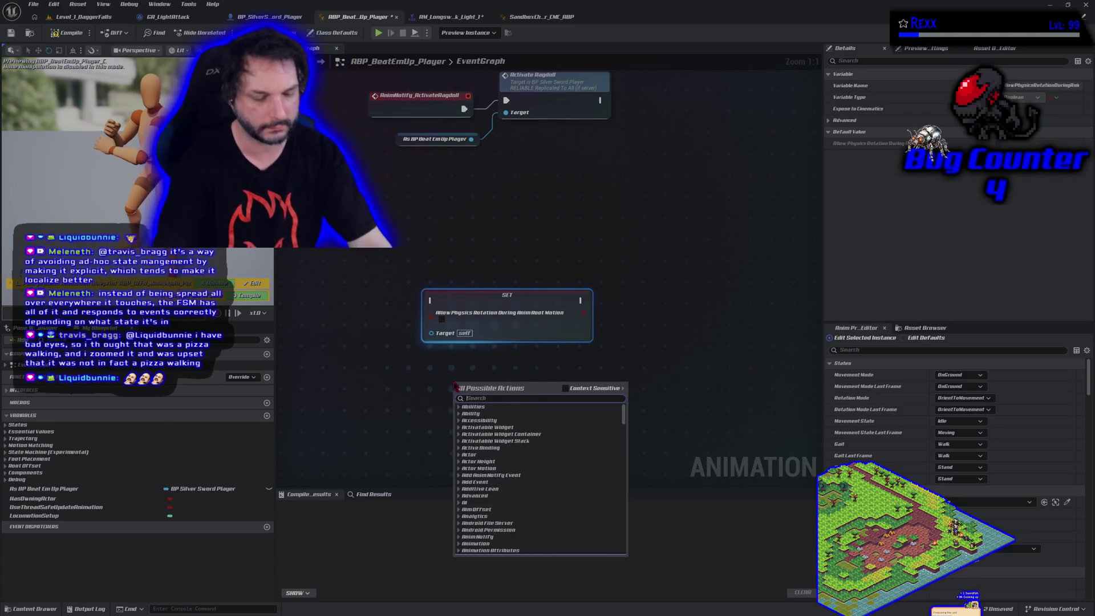
{"action": "type", "text": "t motion"}
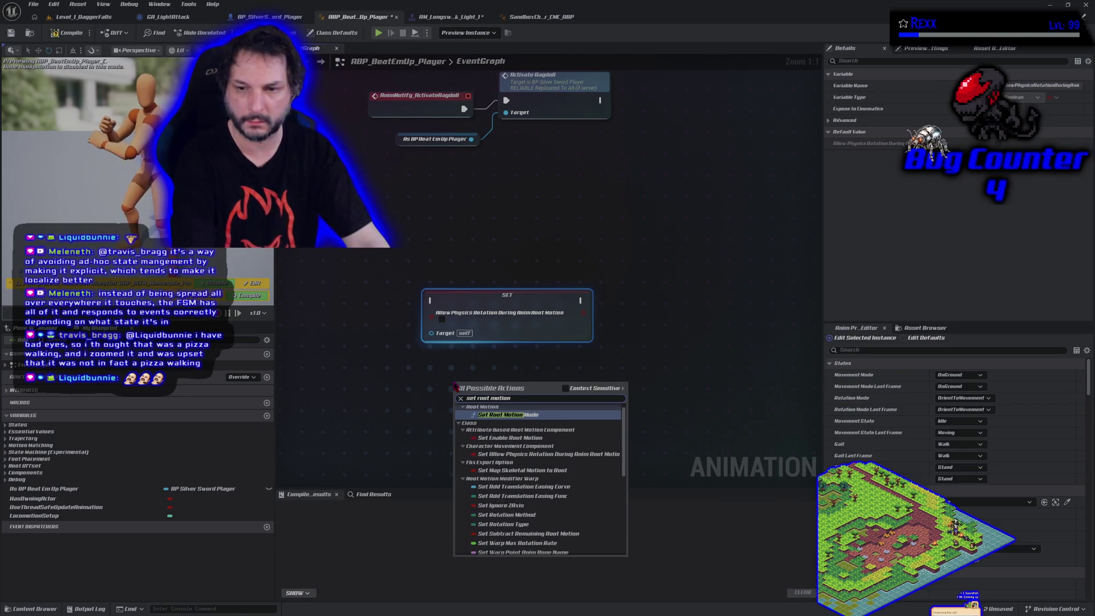
{"action": "key", "text": "Return"}
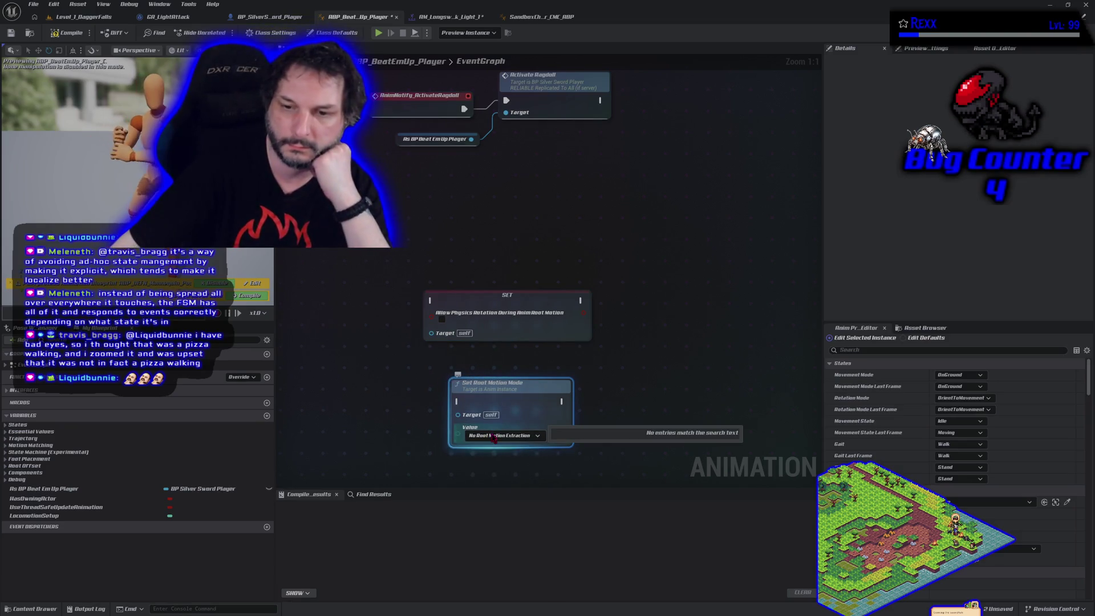
{"action": "left_click_drag", "start_coordinate": [534, 403], "coordinate": [534, 382]}
{"action": "left_click", "coordinate": [532, 415]}
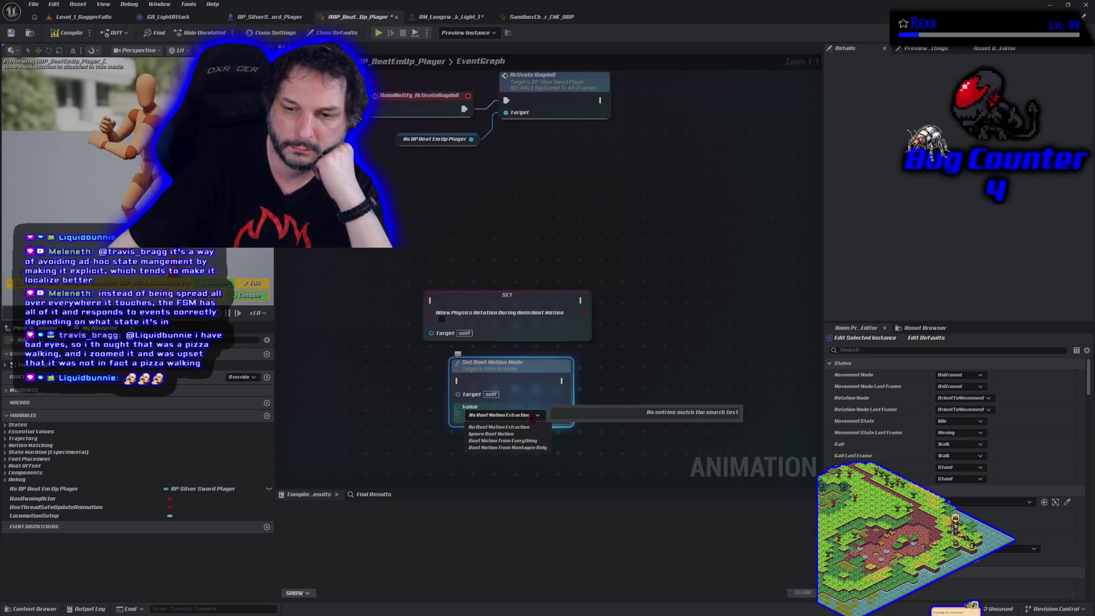
{"action": "left_click", "coordinate": [627, 445]}
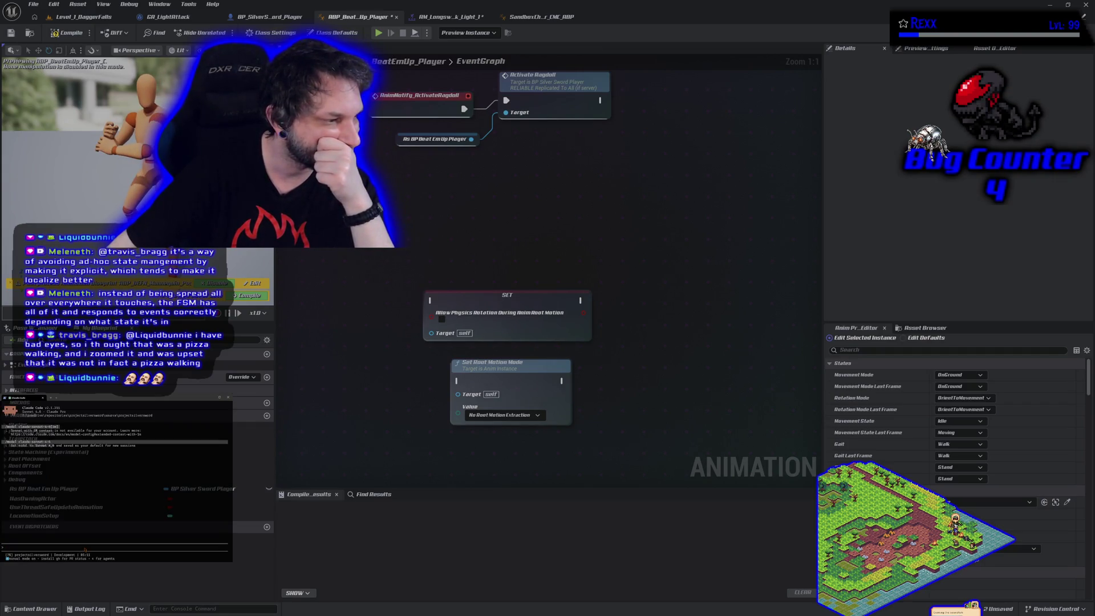
- Describe the attack playing twice to Claude Code and ask it to turn root motion off once it isn't needed
{"action": "type", "text": "i have a bug"}
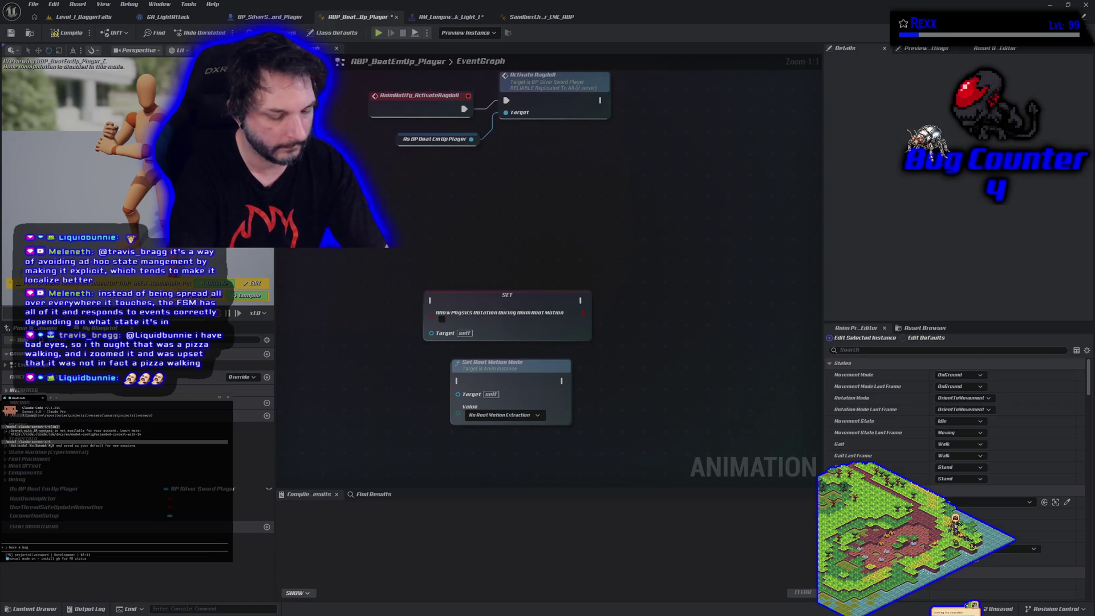
{"action": "key", "text": "BackSpace"}
{"action": "key", "text": "BackSpace"}
{"action": "key", "text": "BackSpace"}
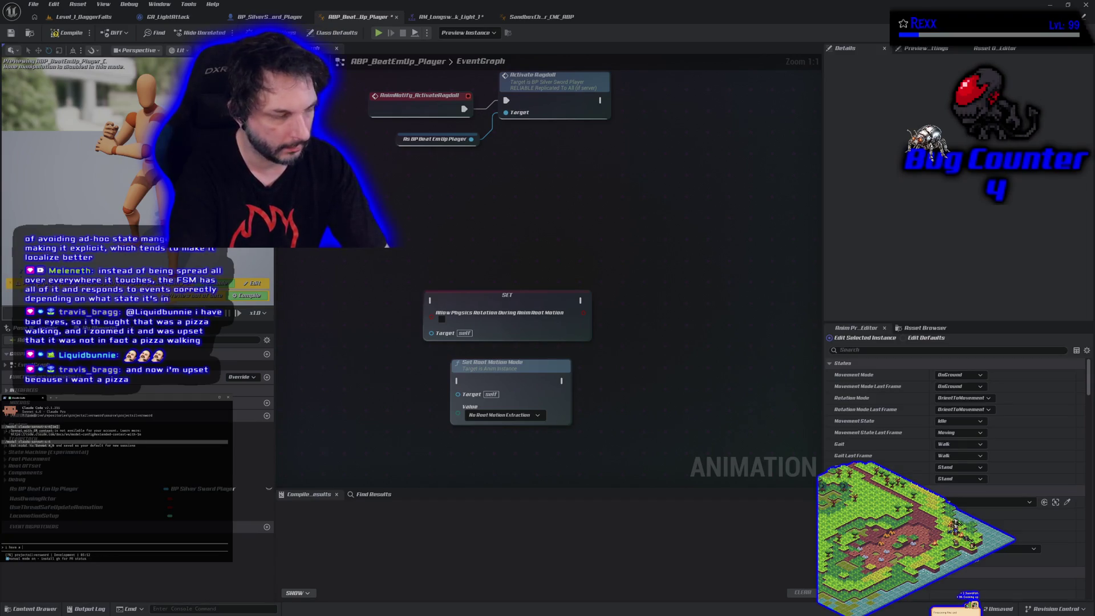
{"action": "type", "text": "bug"}
{"action": "type", "text": " where"}
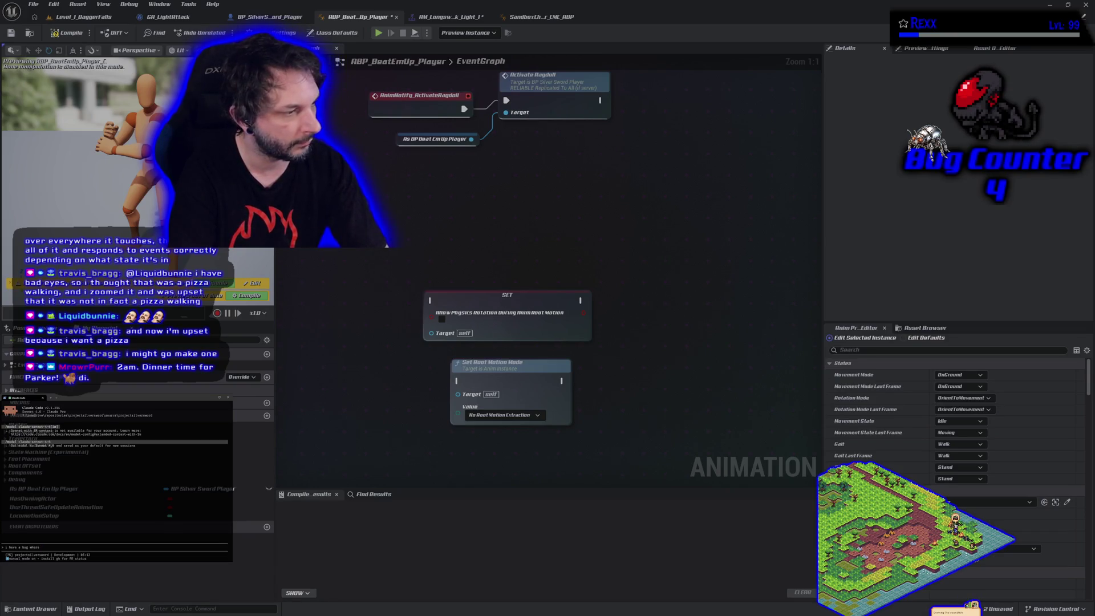
{"action": "type", "text": "attack"}
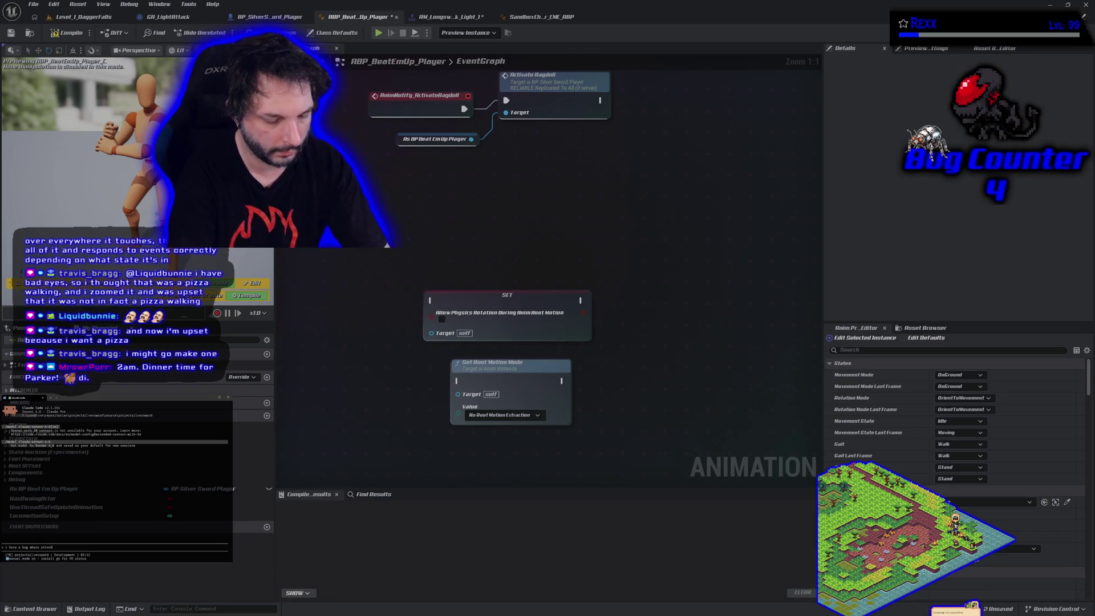
{"action": "type", "text": " and"}
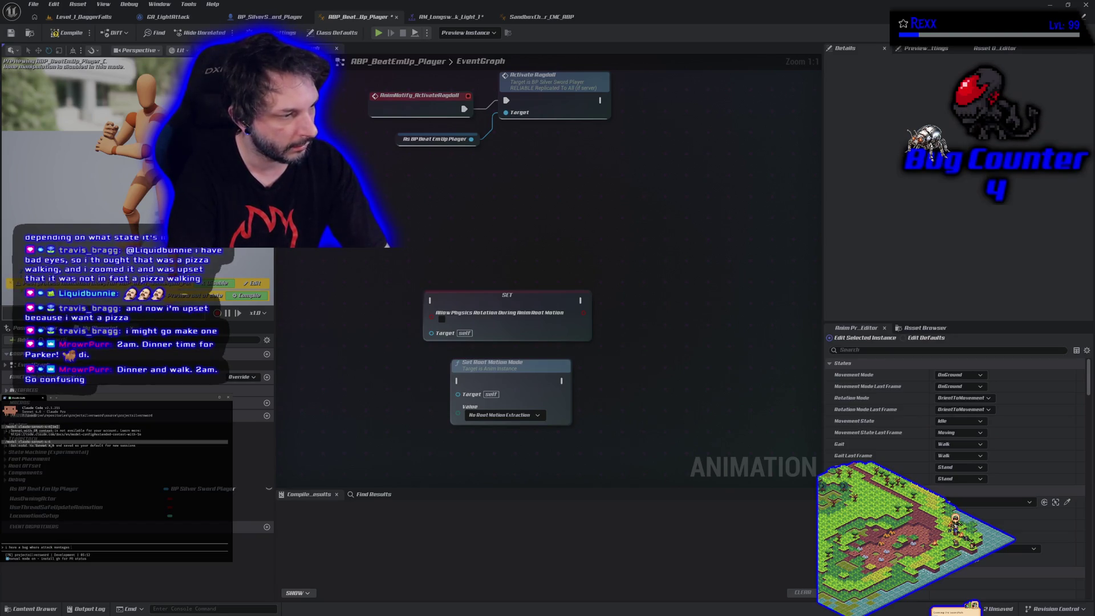
{"action": "type", "text": " someti"}
{"action": "type", "text": "mes pla"}
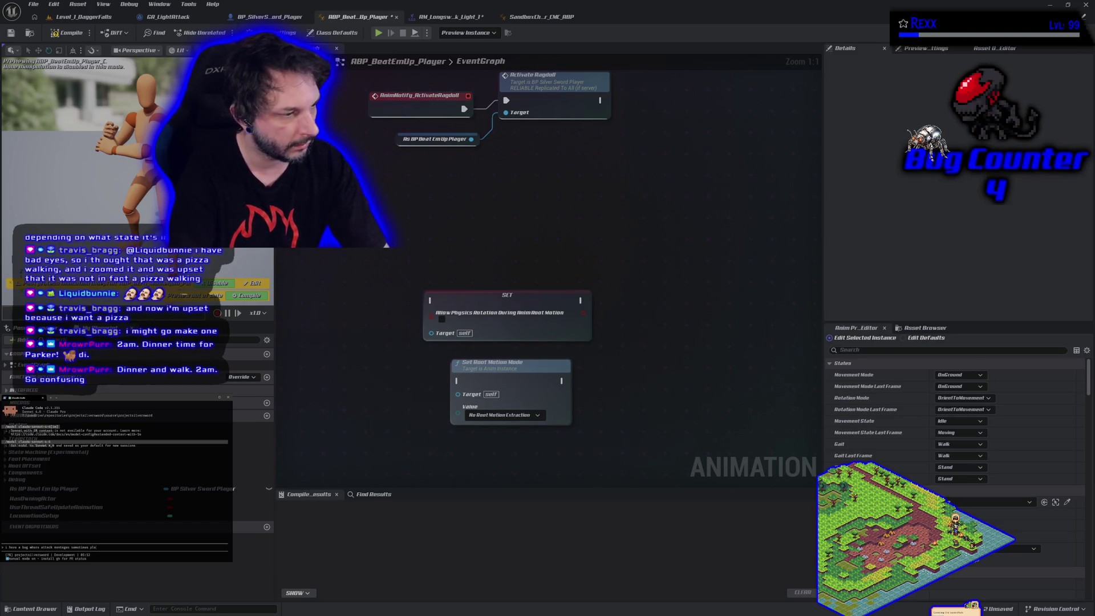
{"action": "type", "text": "y twi. if i tu"}
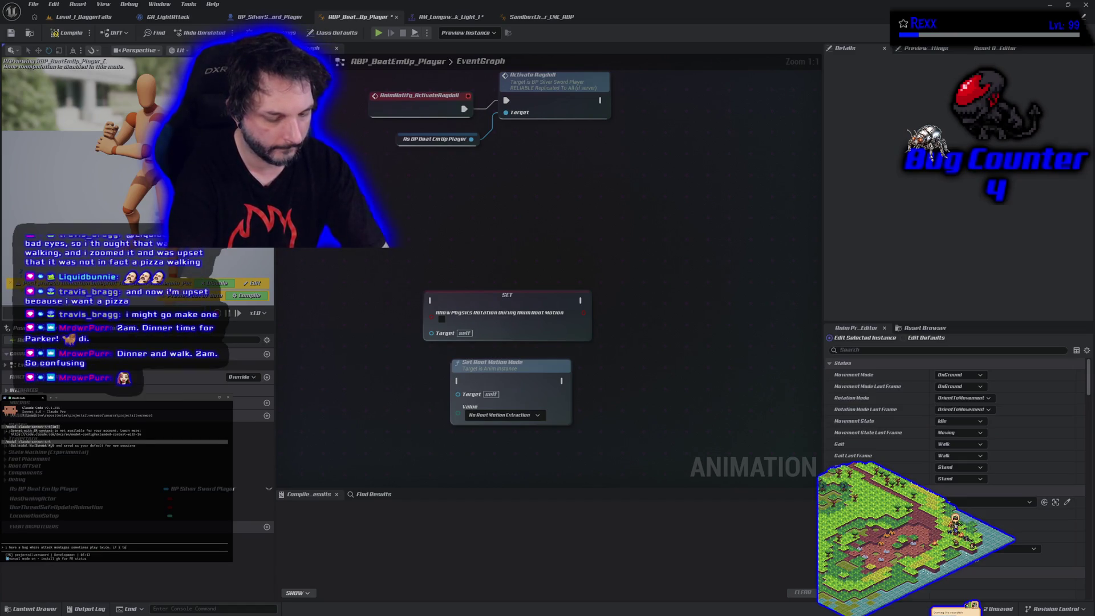
{"action": "type", "text": "ff r"}
{"action": "type", "text": "oot motion"}
{"action": "type", "text": " on h"}
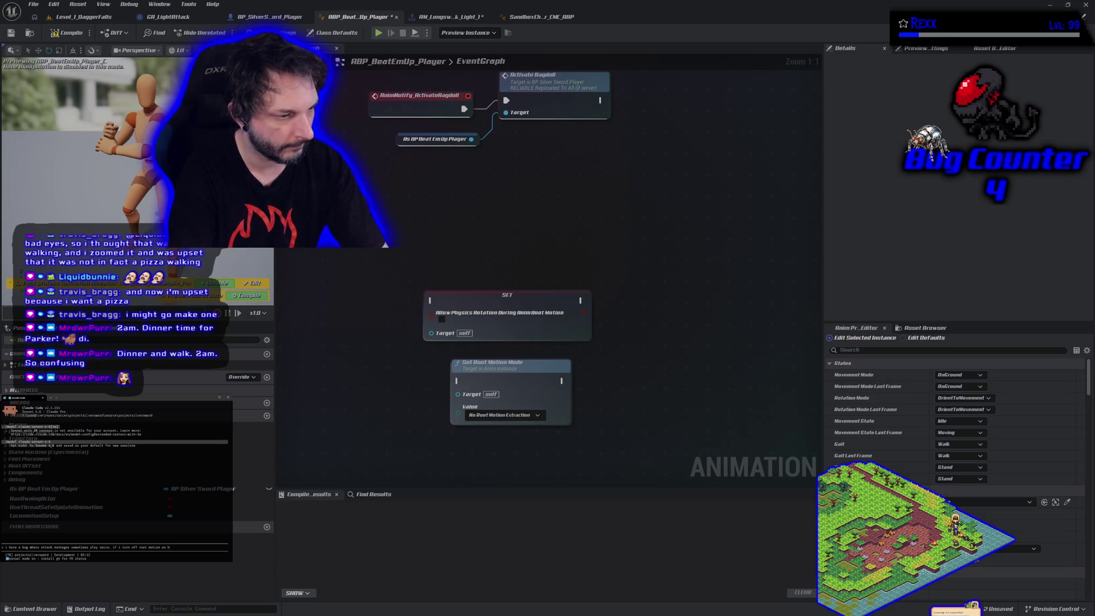
{"action": "type", "text": "ita"}
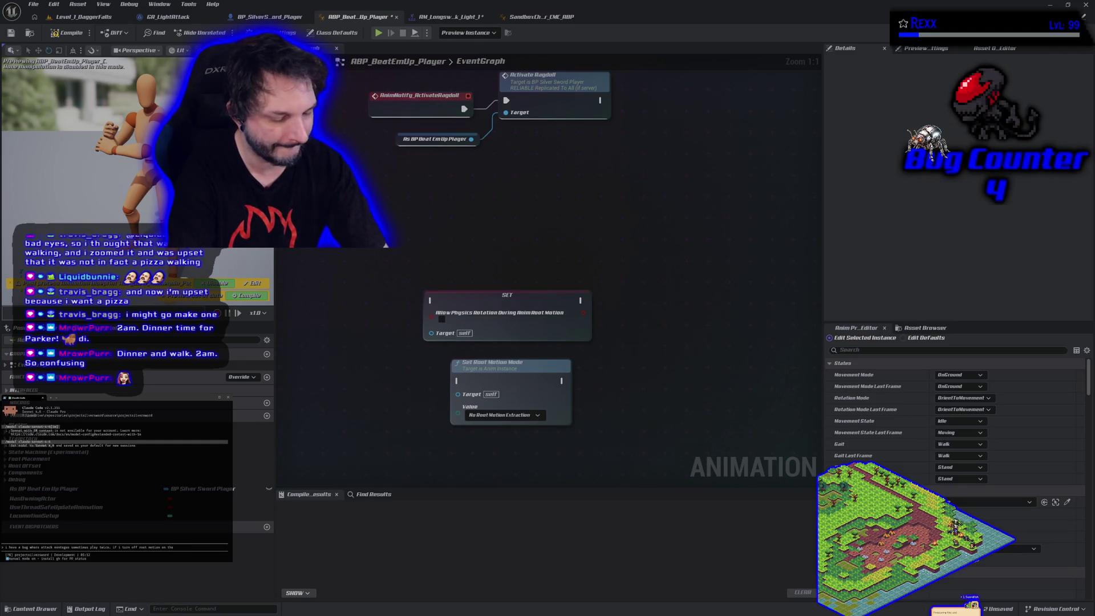
{"action": "type", "text": "nim"}
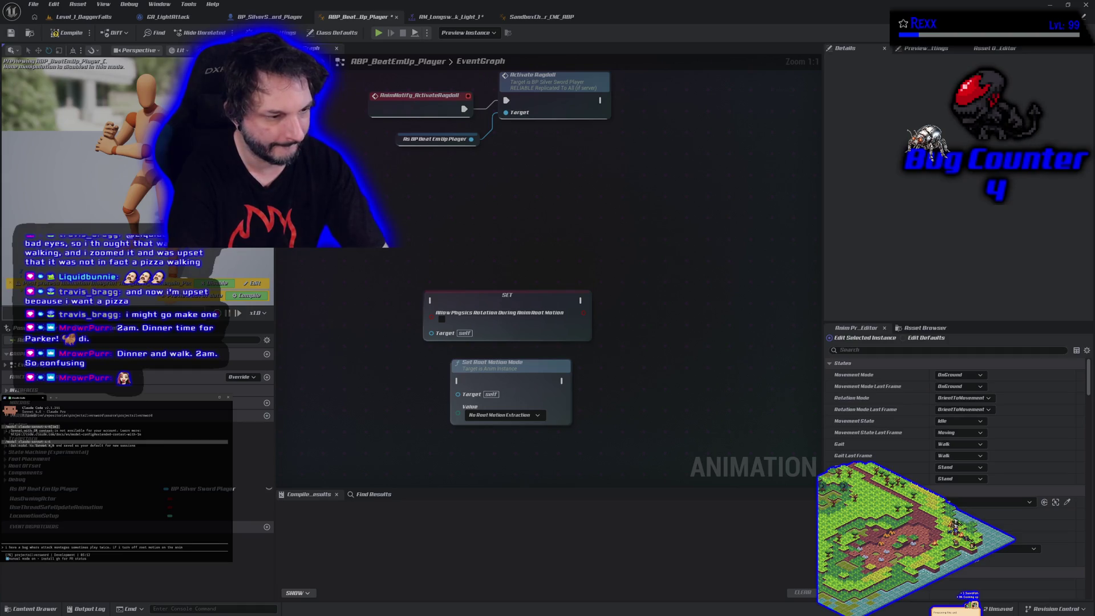
{"action": "type", "text": " inside the mo"}
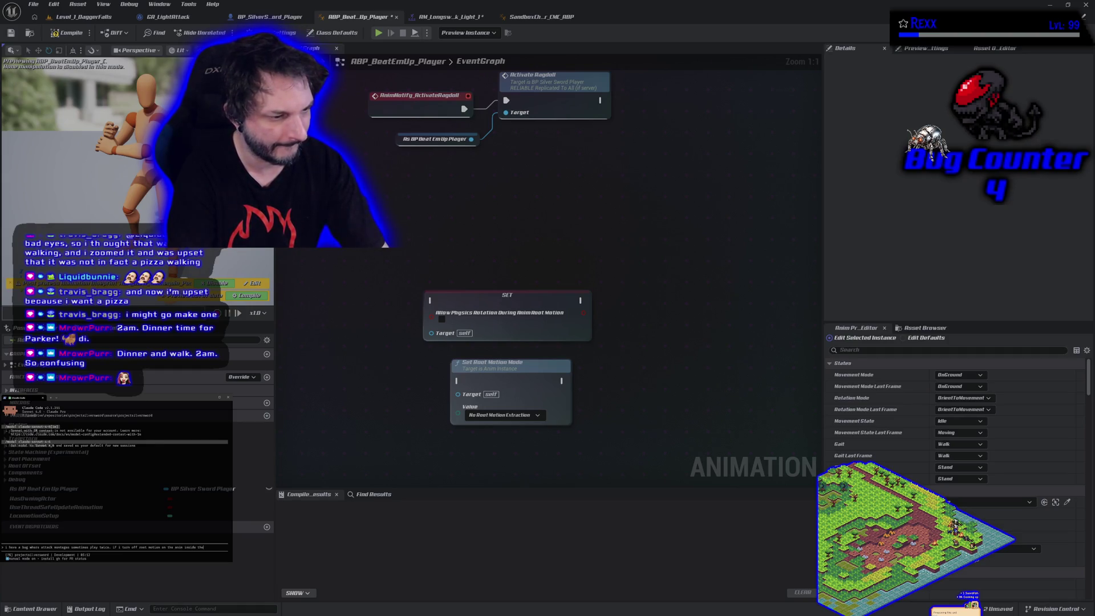
{"action": "type", "text": "ntage,"}
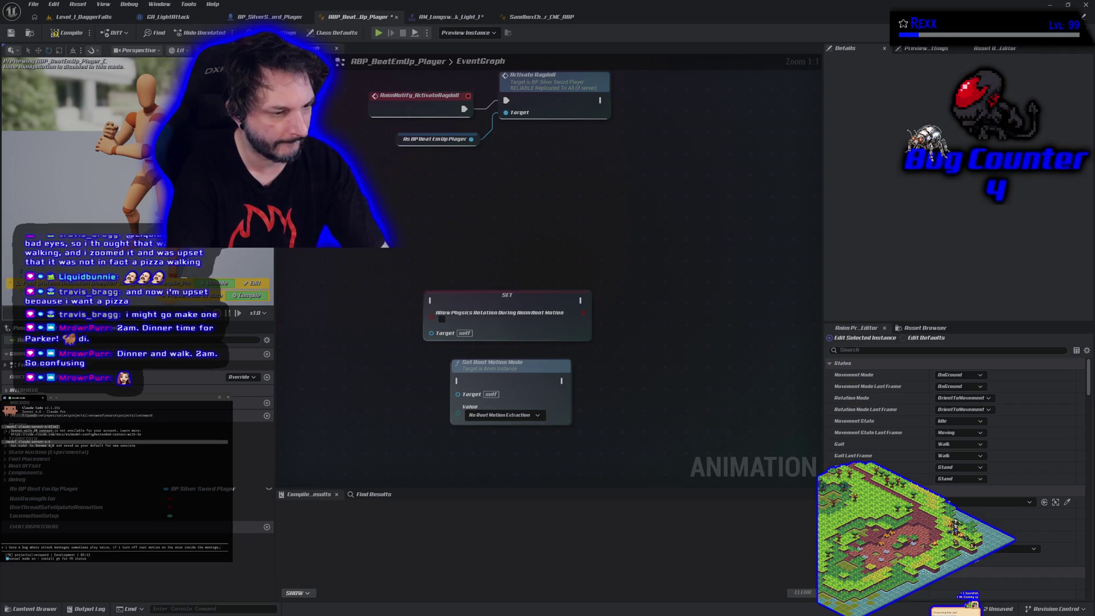
{"action": "type", "text": " the prob"}
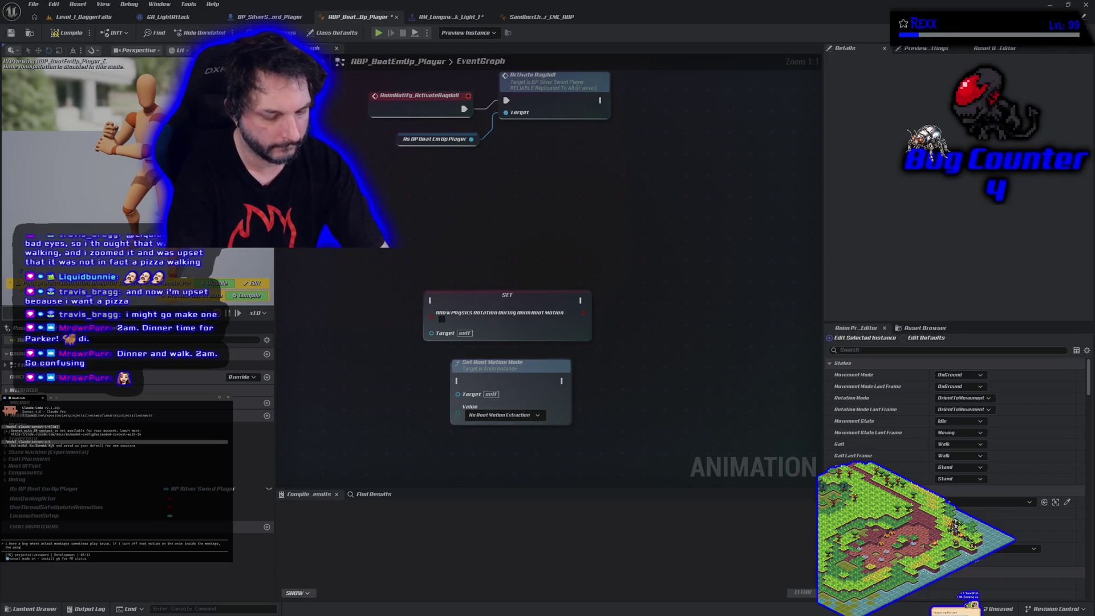
{"action": "type", "text": "lem goes a"}
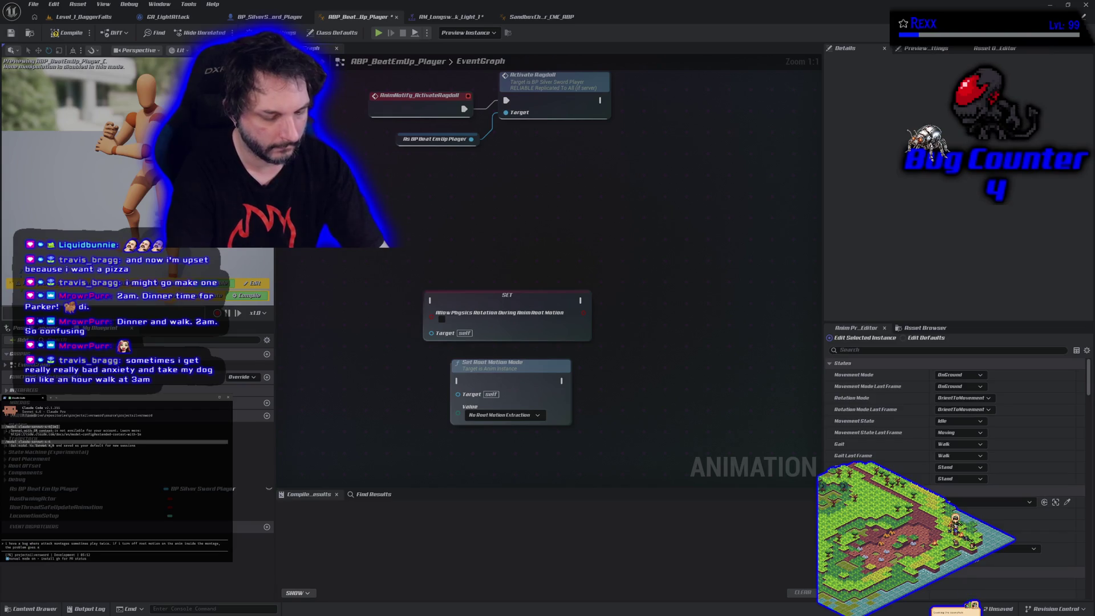
{"action": "type", "text": "way. i want to"}
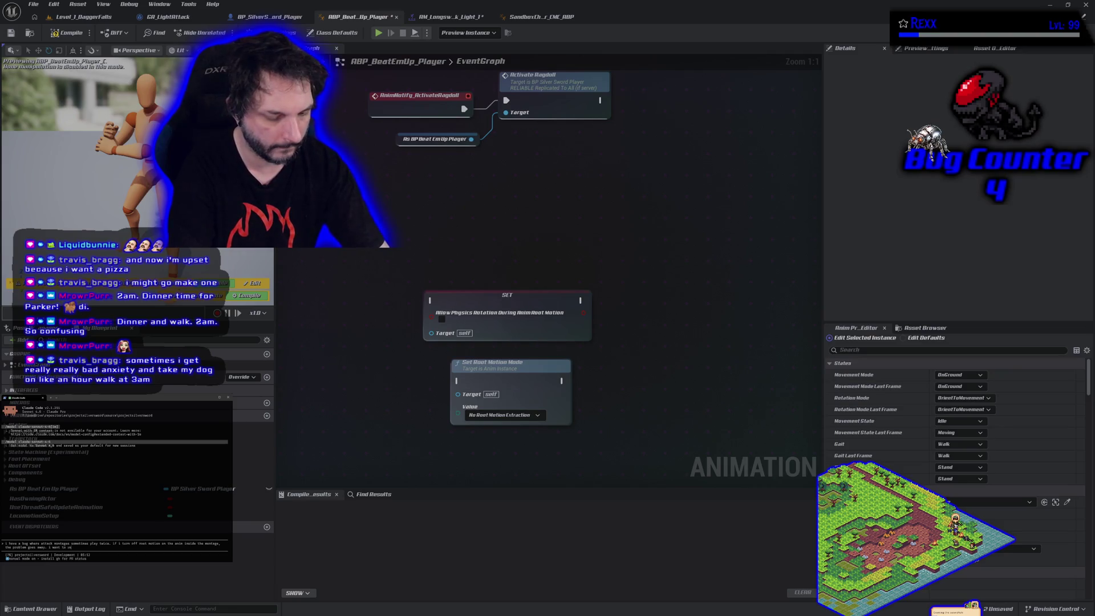
{"action": "type", "text": "im notify"}
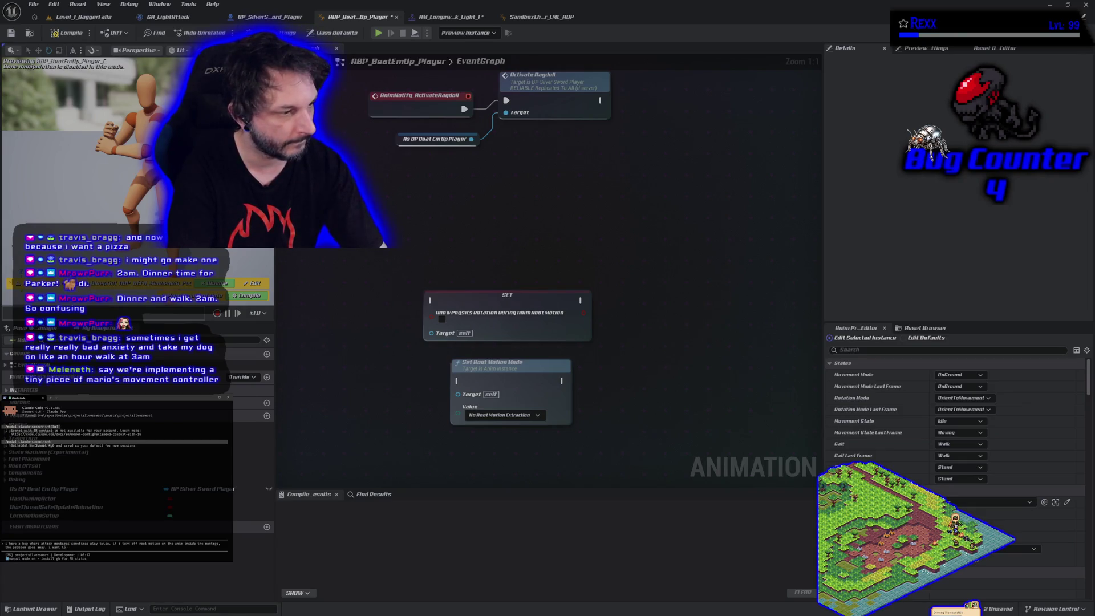
{"action": "type", "text": "stop root motion"}
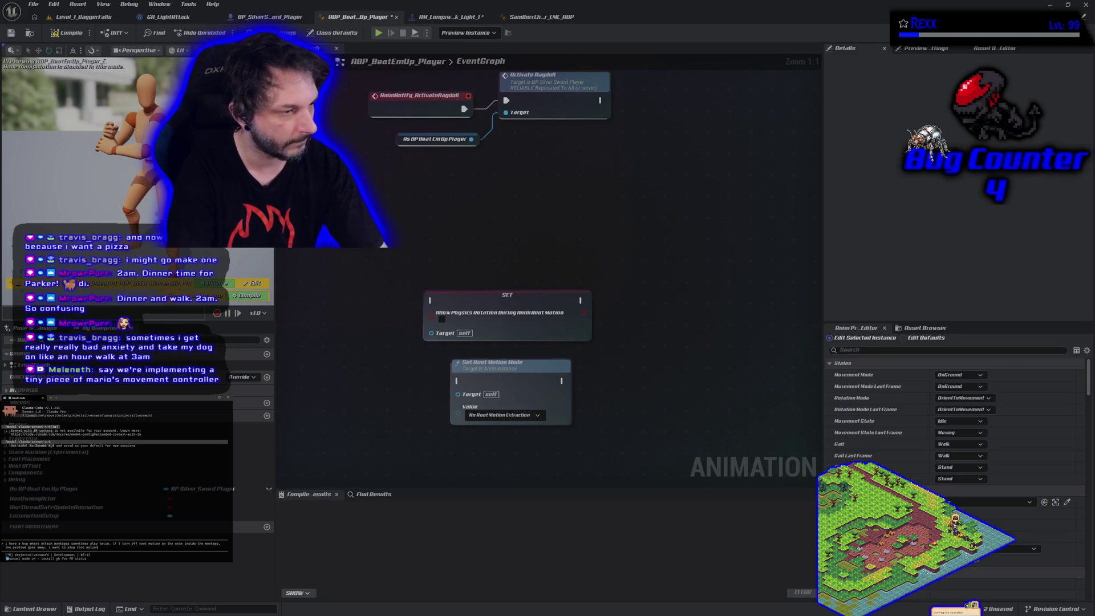
{"action": "type", "text": " once"}
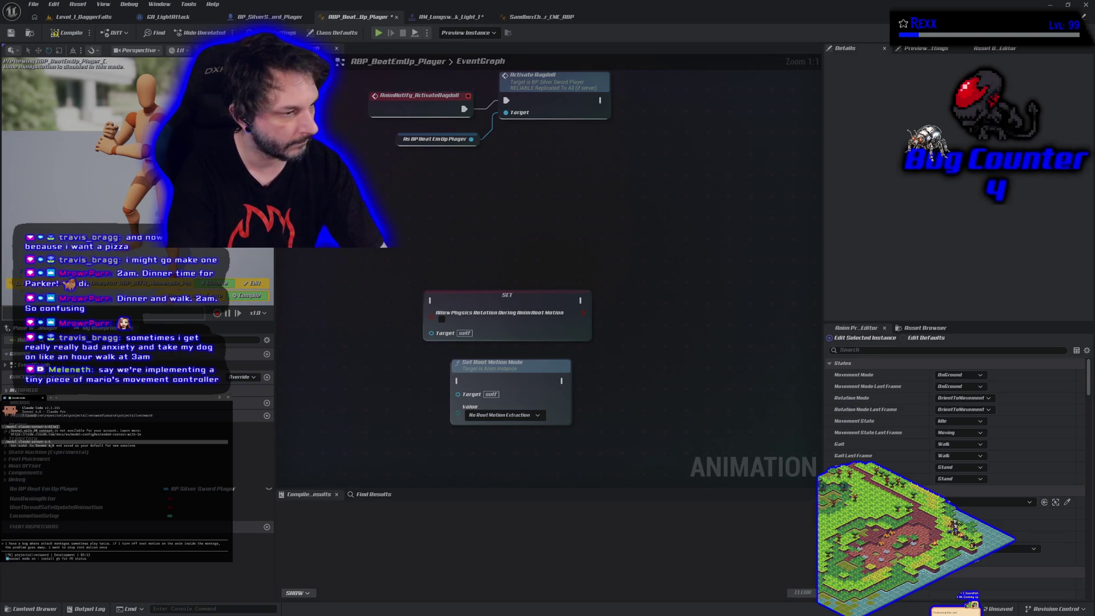
{"action": "key", "text": "BackSpace"}
{"action": "key", "text": "BackSpace"}
{"action": "key", "text": "BackSpace"}
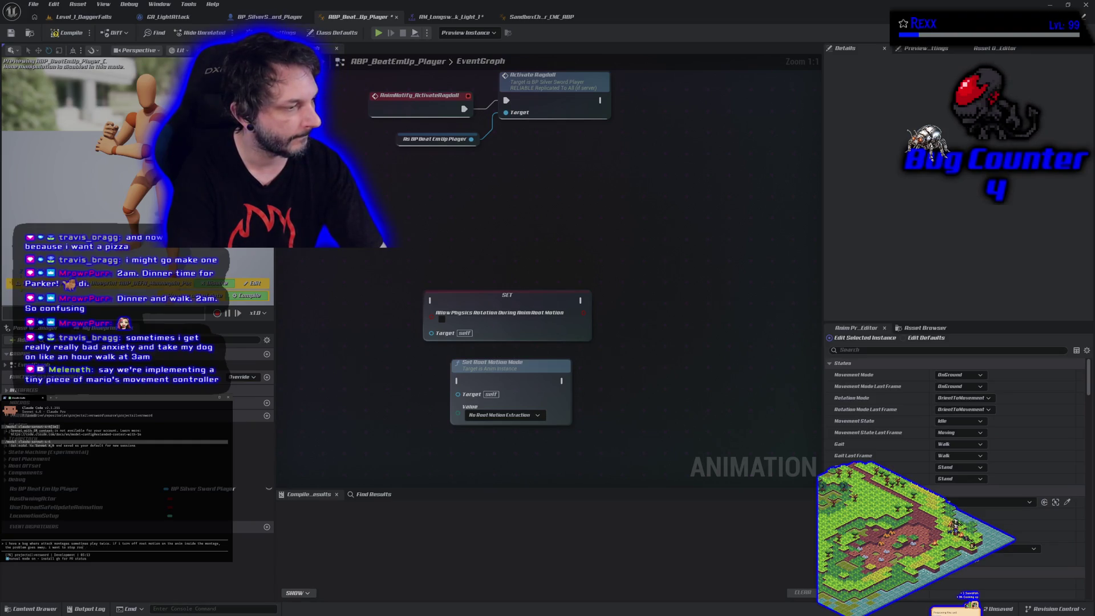
{"action": "type", "text": "turn off"}
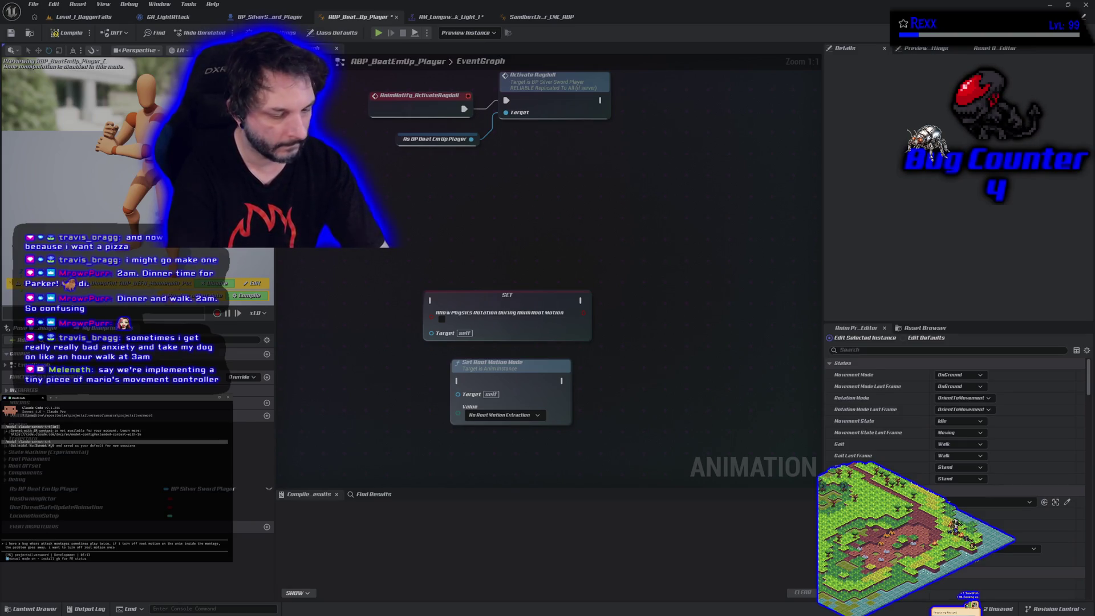
{"action": "type", "text": "mo"}
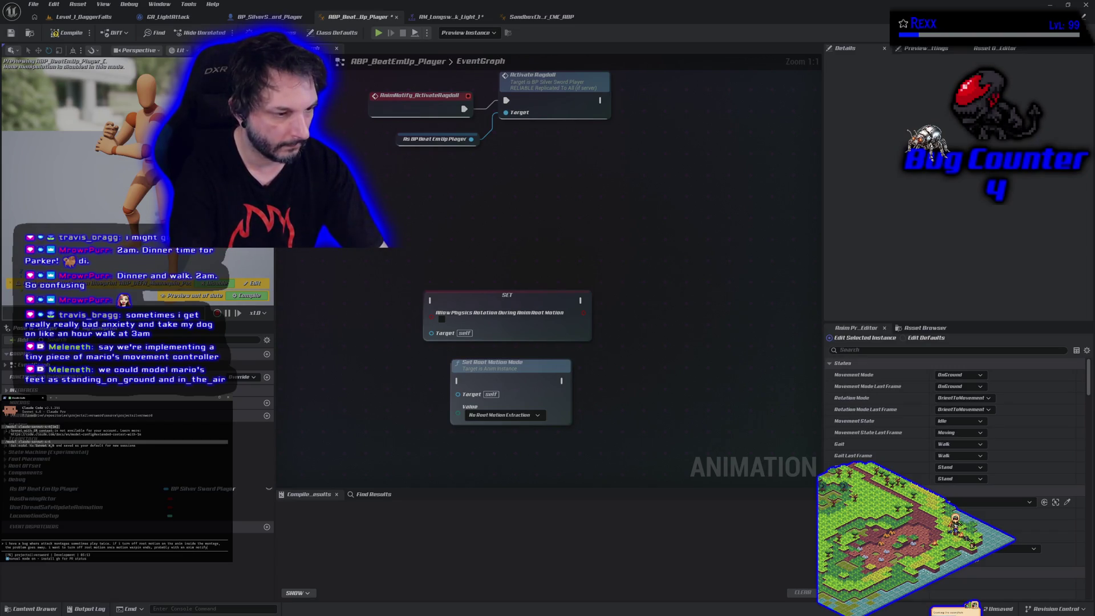
{"action": "type", "text": "eded."}
{"action": "key", "text": "Return"}
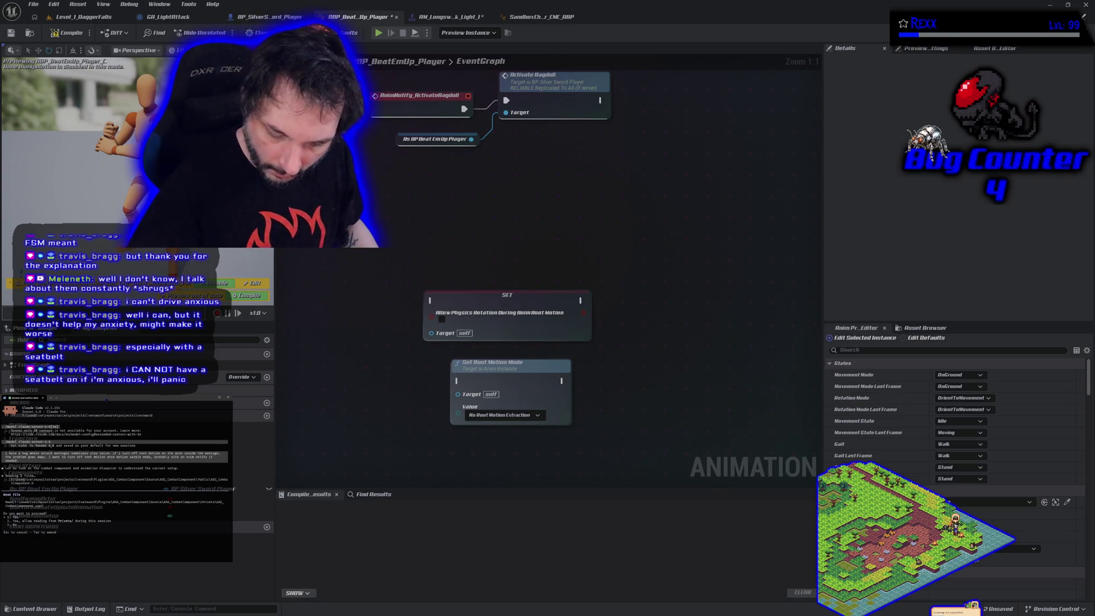
{"action": "key", "text": "Return"}
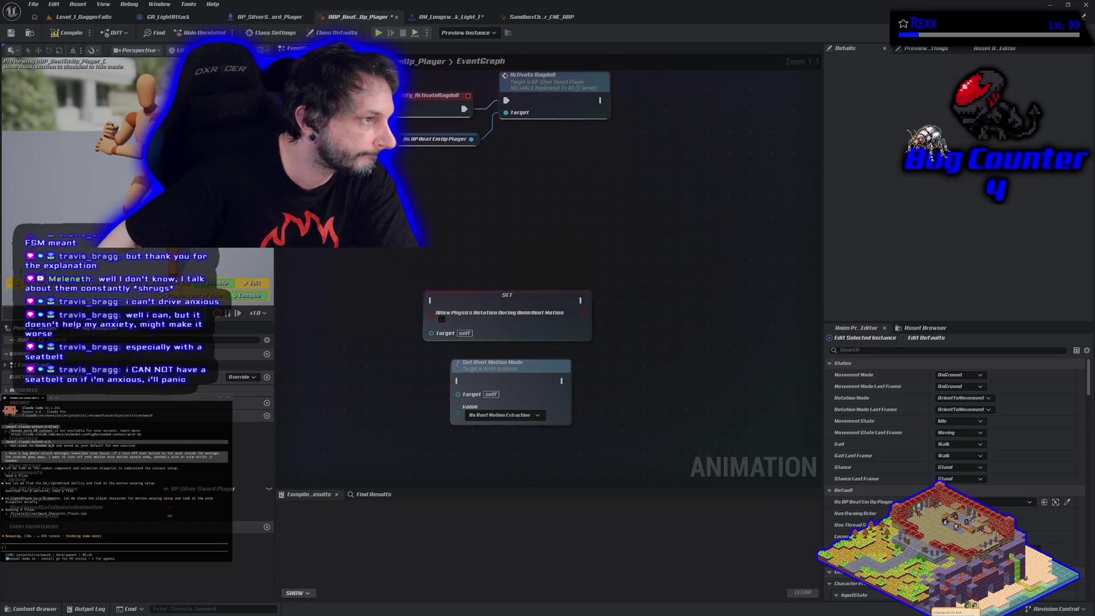
{"action": "key", "text": "alt+Tab"}
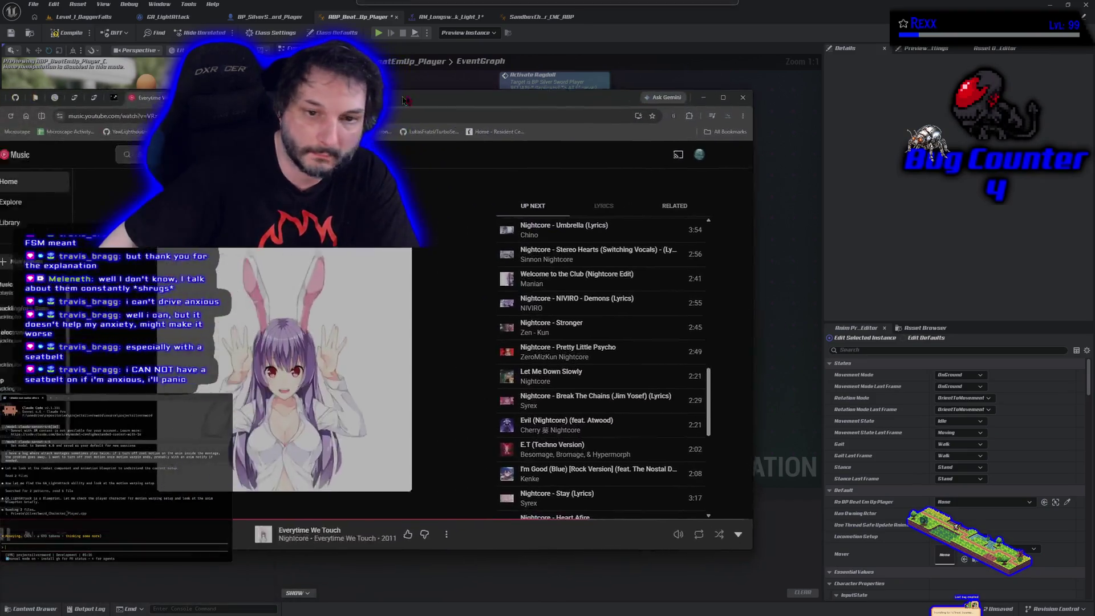
{"action": "left_click_drag", "start_coordinate": [402, 101], "coordinate": [515, 95]}
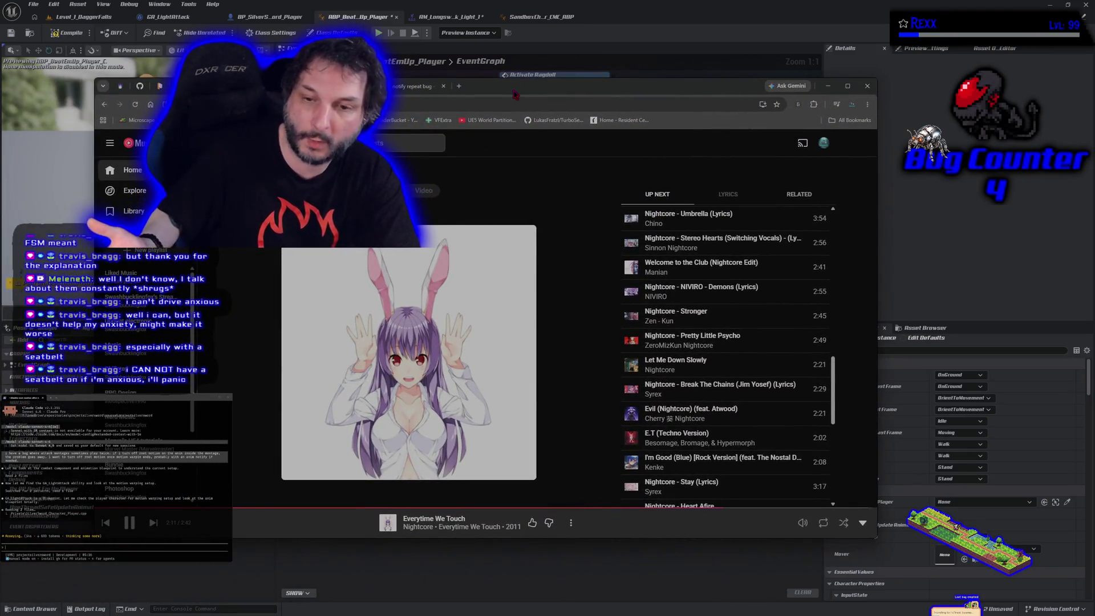
{"action": "left_click", "coordinate": [579, 72]}
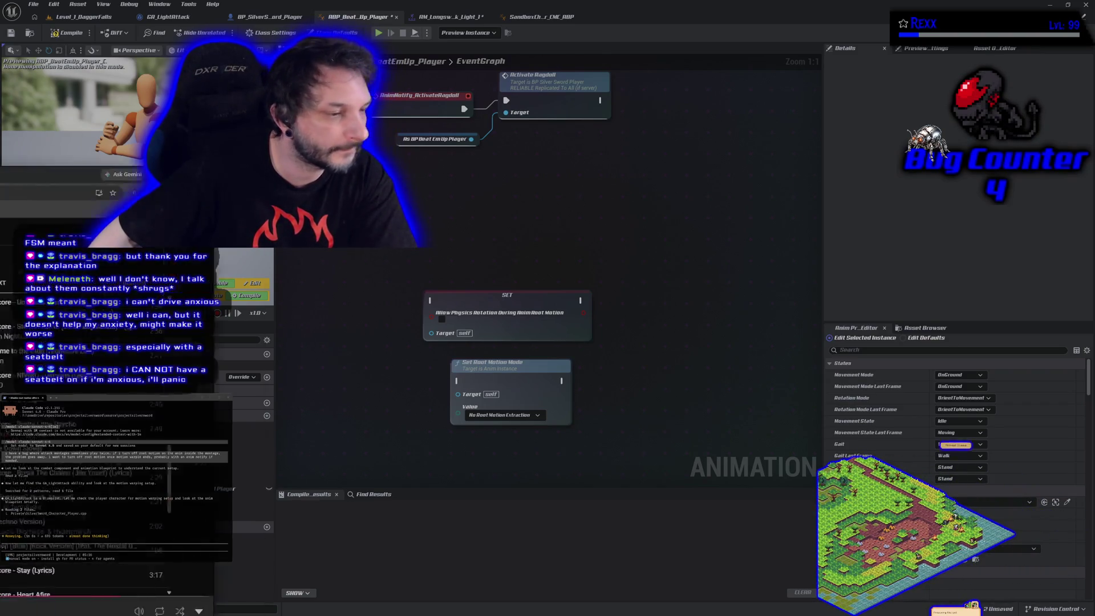
- Box-select the Allow Physics Rotation During Anim Root Motion SET node and the Set Root Motion Mode node
{"action": "key", "text": "alt+Tab"}
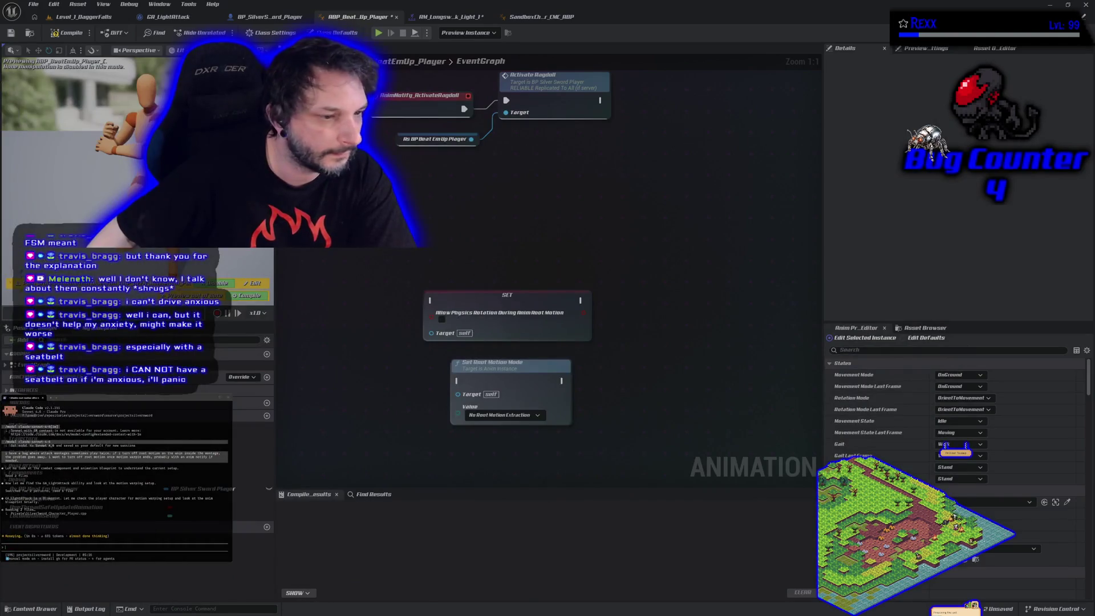
{"action": "key", "text": "alt+Tab"}
{"action": "key", "text": "alt+Tab"}
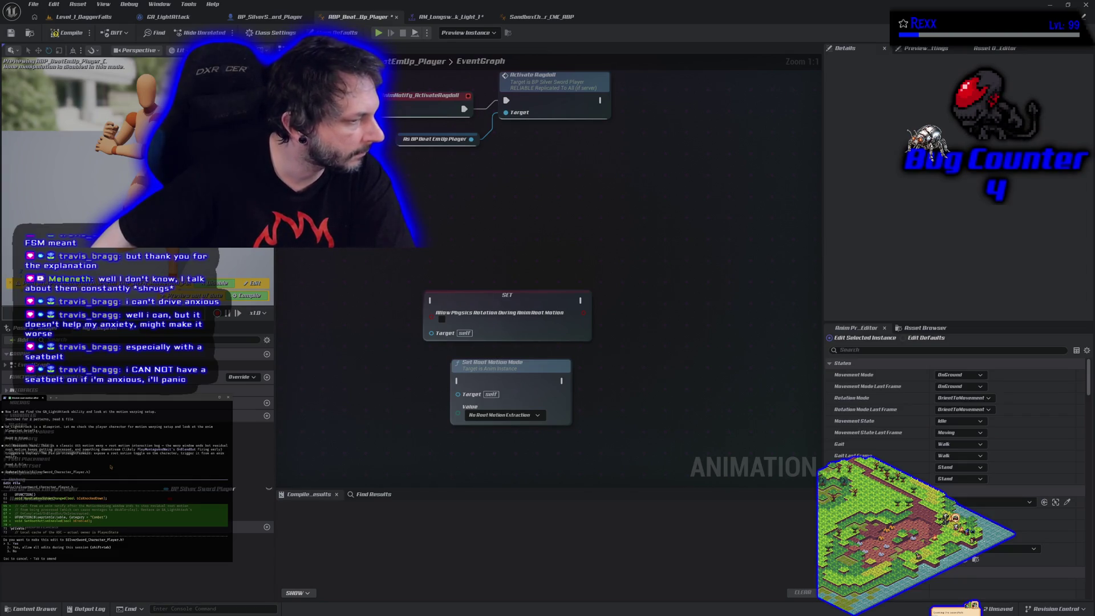
{"action": "left_click_drag", "start_coordinate": [646, 392], "coordinate": [541, 308]}
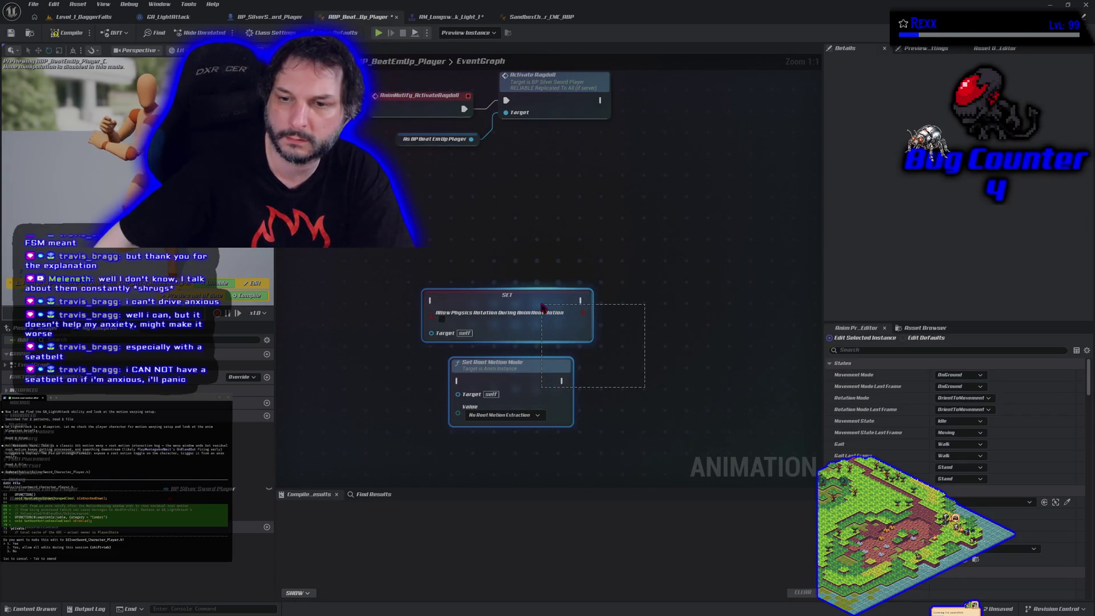
- Delete both root-motion nodes, compile ABP_BeatEmUp_Player, and save the AM_Longsword_Light_1 montage
{"action": "key", "text": "Delete"}
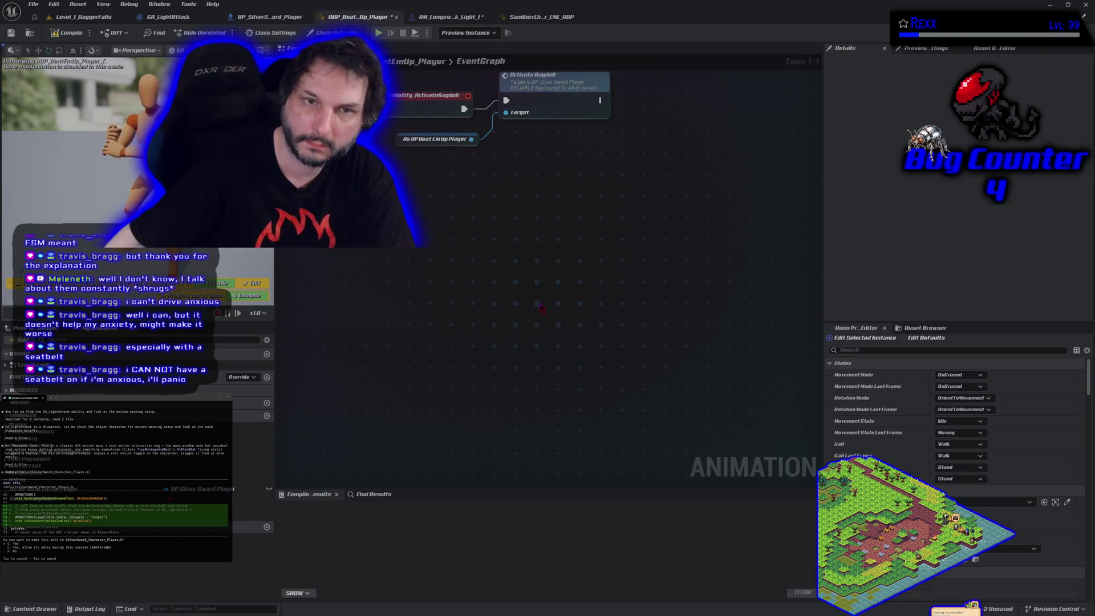
{"action": "left_click", "coordinate": [63, 36]}
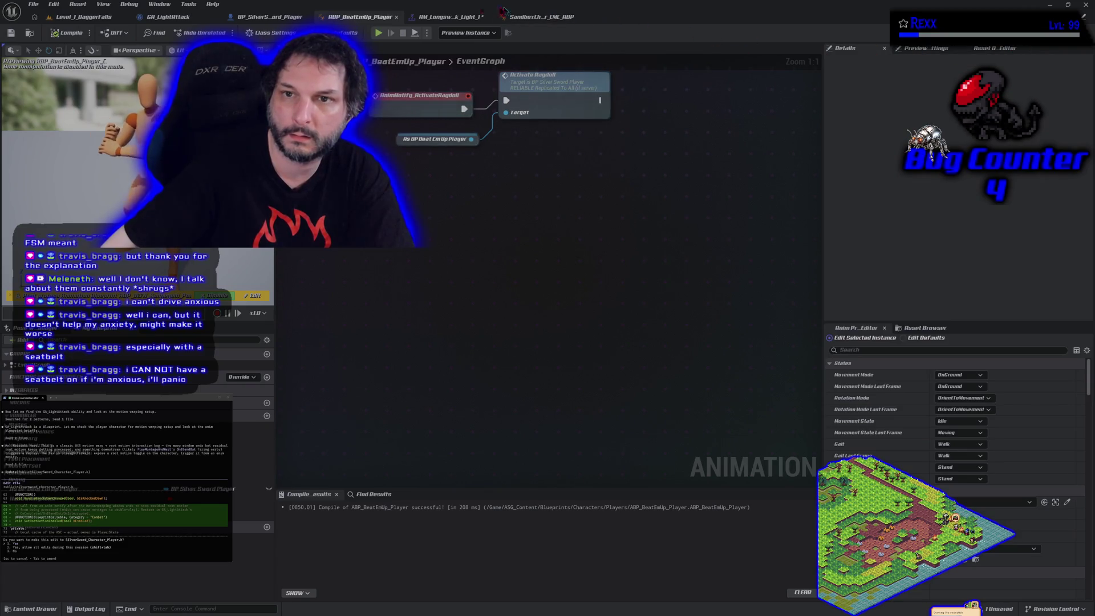
{"action": "left_click", "coordinate": [451, 17]}
{"action": "key", "text": "ctrl+s"}
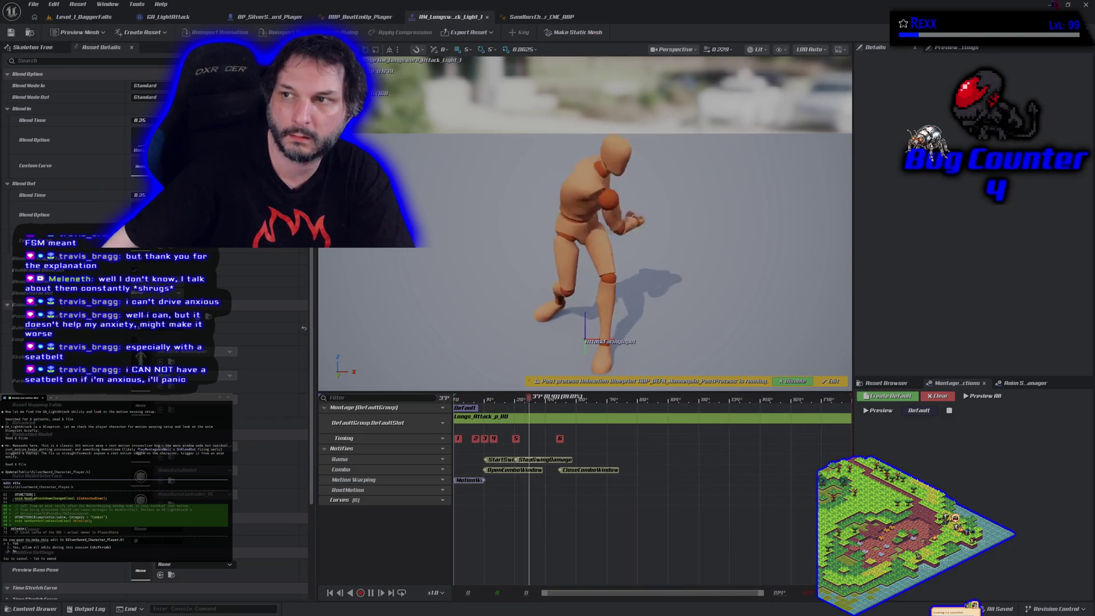
- Leave Unreal and glance at the pending commit changes before returning to the code
{"action": "left_click", "coordinate": [1085, 5]}
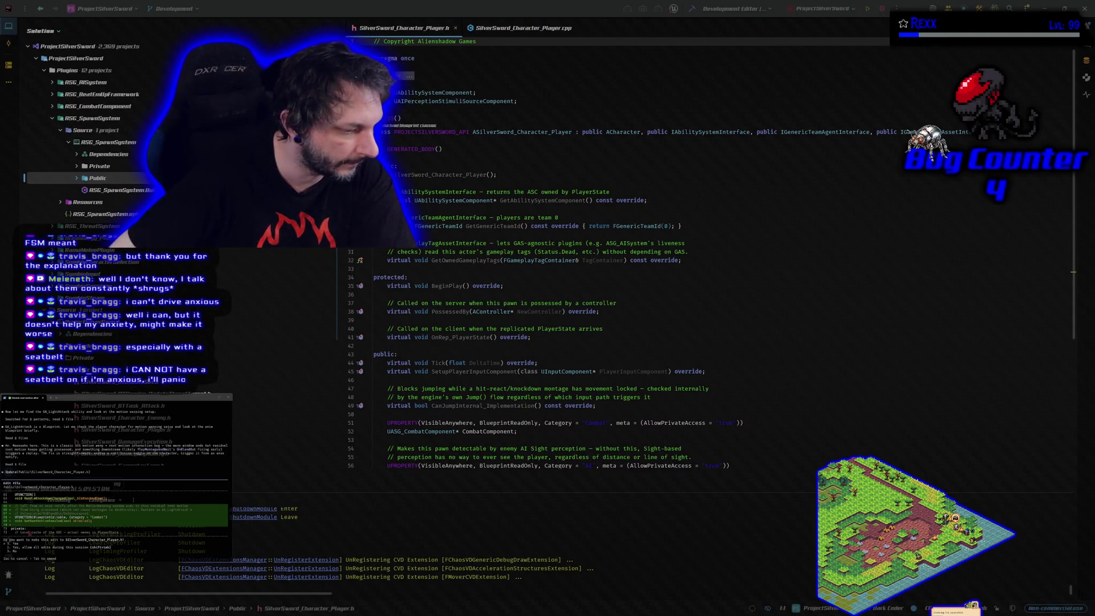
{"action": "key", "text": "alt+Tab"}
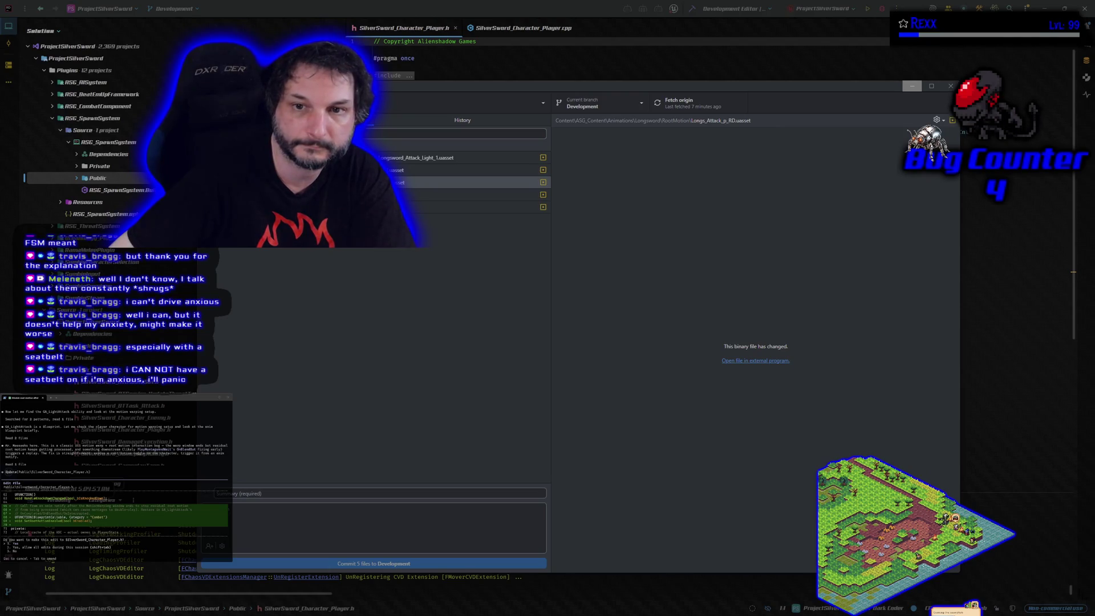
{"action": "left_click", "coordinate": [911, 85]}
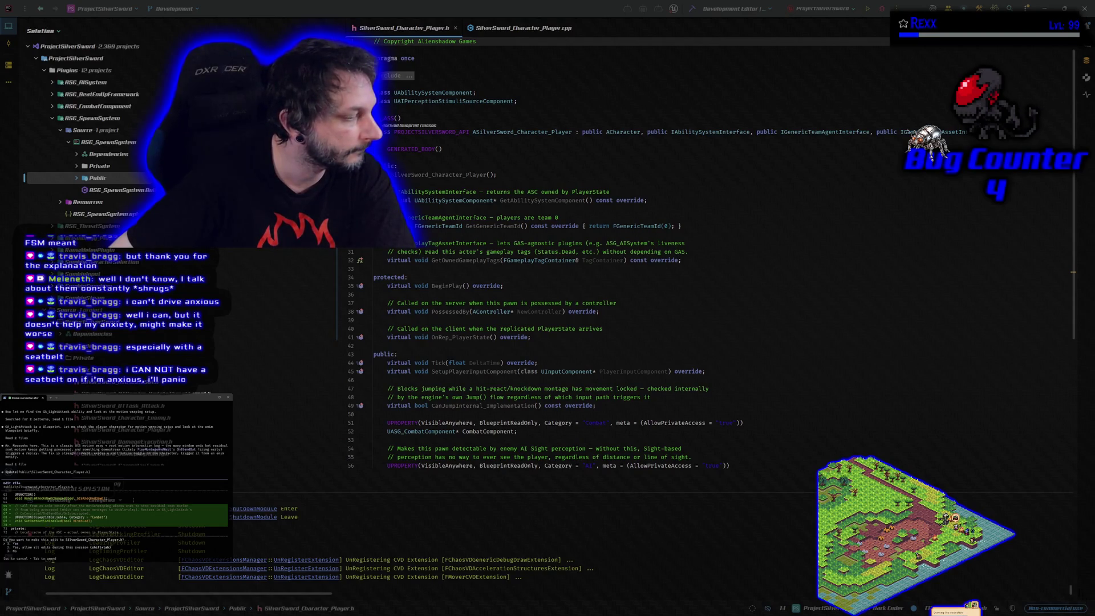
- Step through GitHub Desktop's changed files down to the ABP_BeatEmUp_Player.uasset diff
{"action": "key", "text": "alt+Tab"}
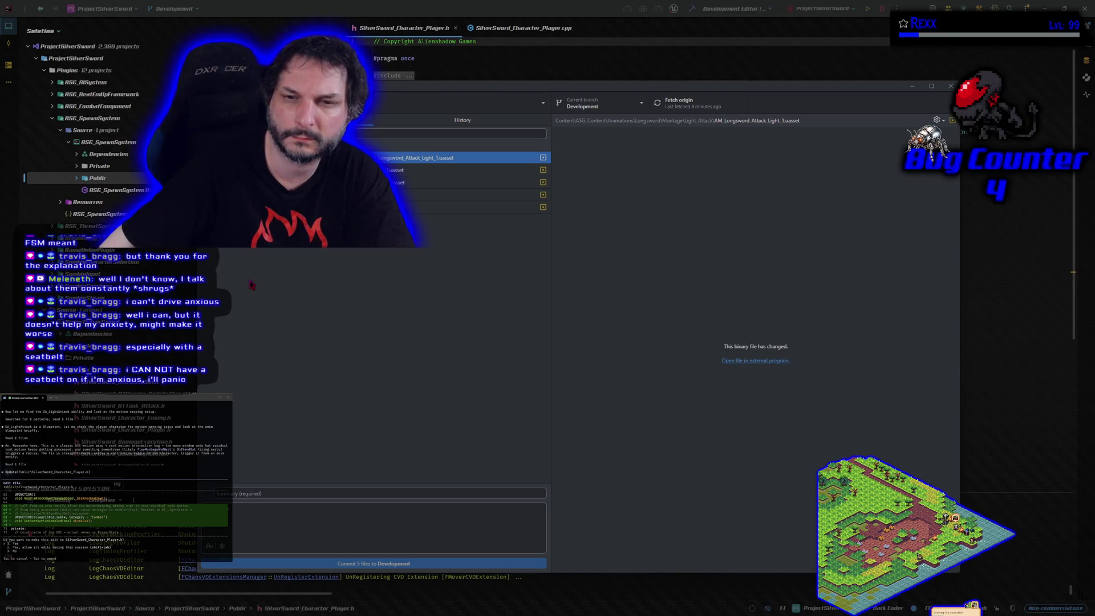
{"action": "left_click", "coordinate": [376, 170]}
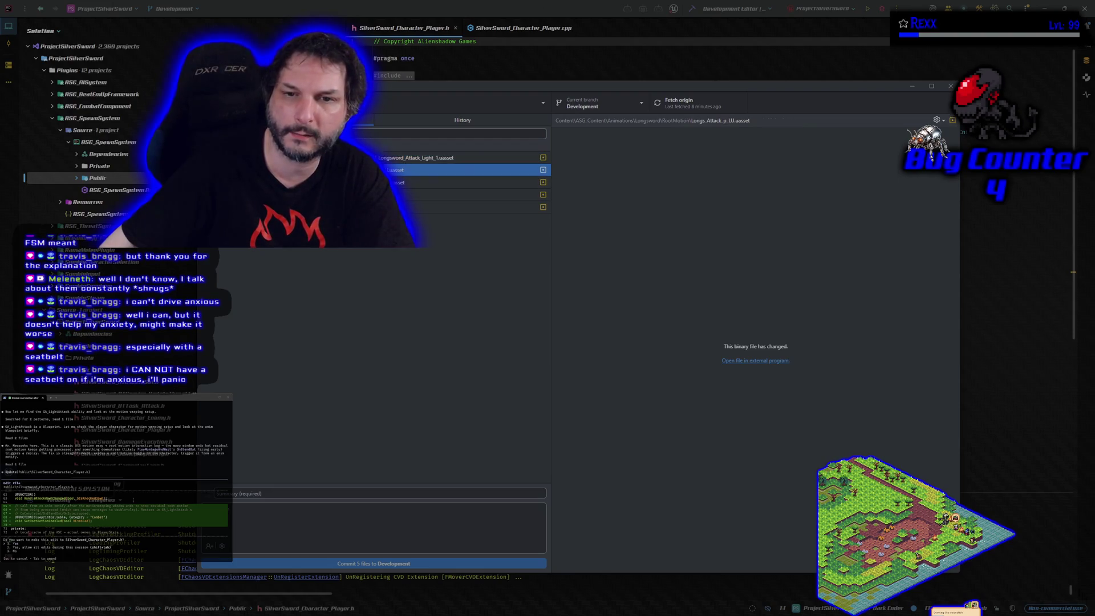
{"action": "key", "text": "Down"}
{"action": "key", "text": "Down"}
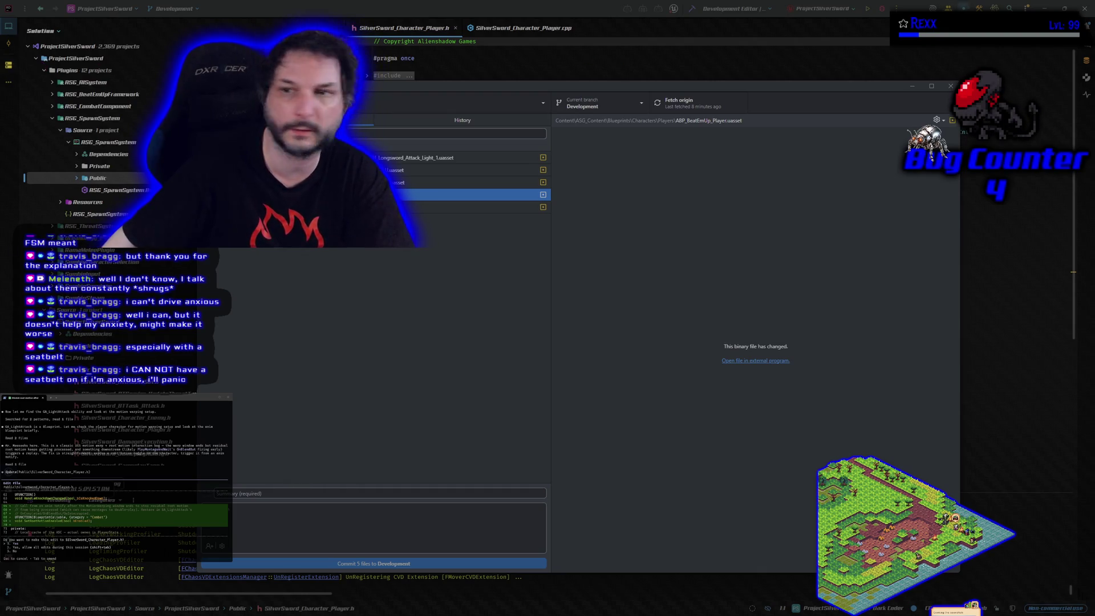
{"action": "left_click", "coordinate": [912, 86]}
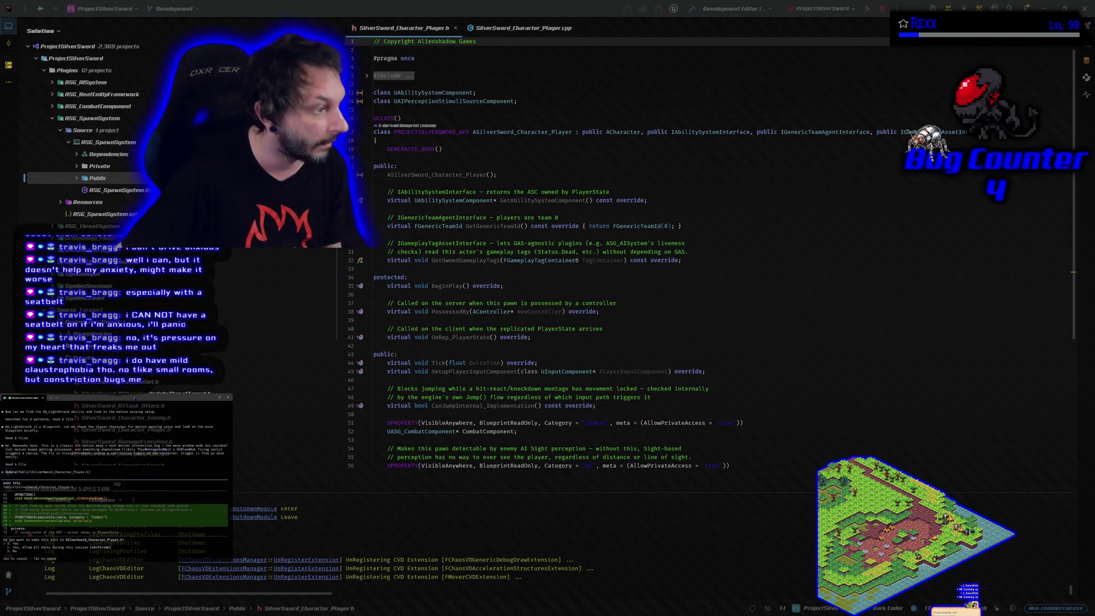
{"action": "key", "text": "Return"}
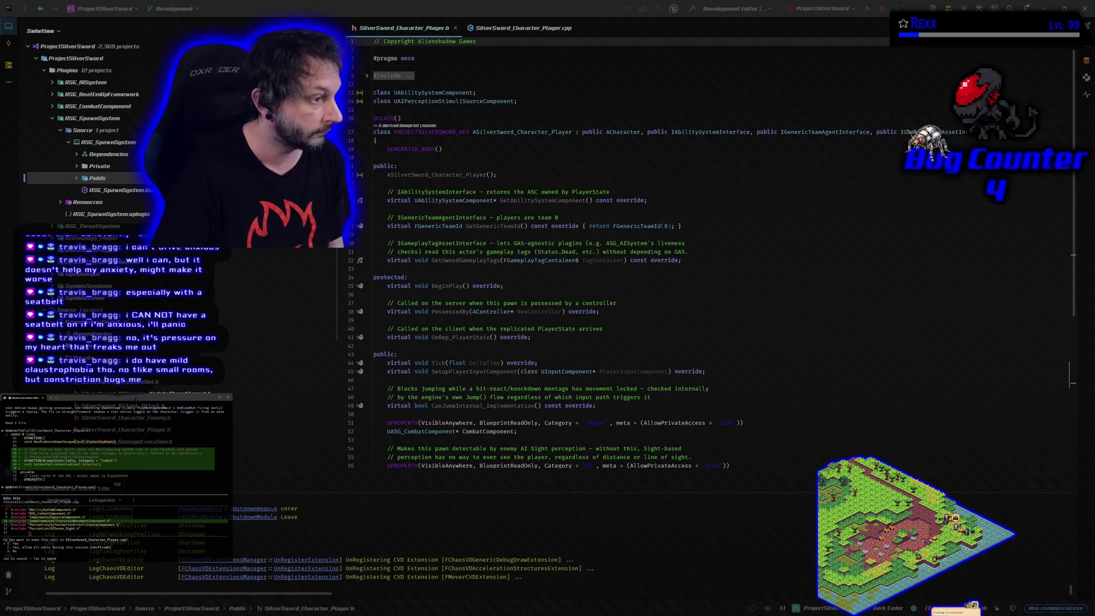
{"action": "key", "text": "Return"}
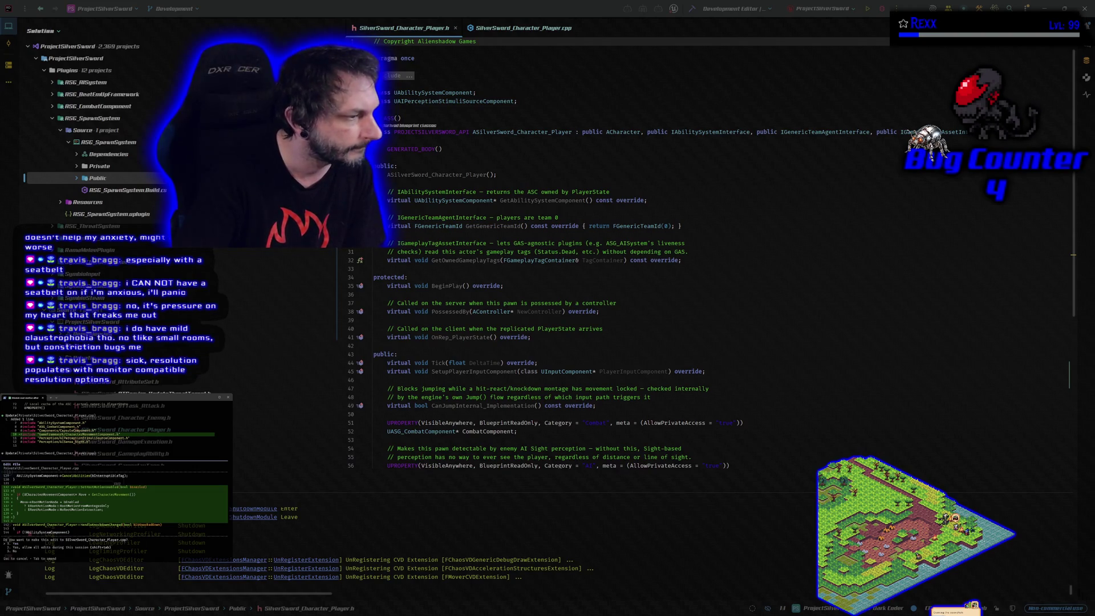
{"action": "key", "text": "Return"}
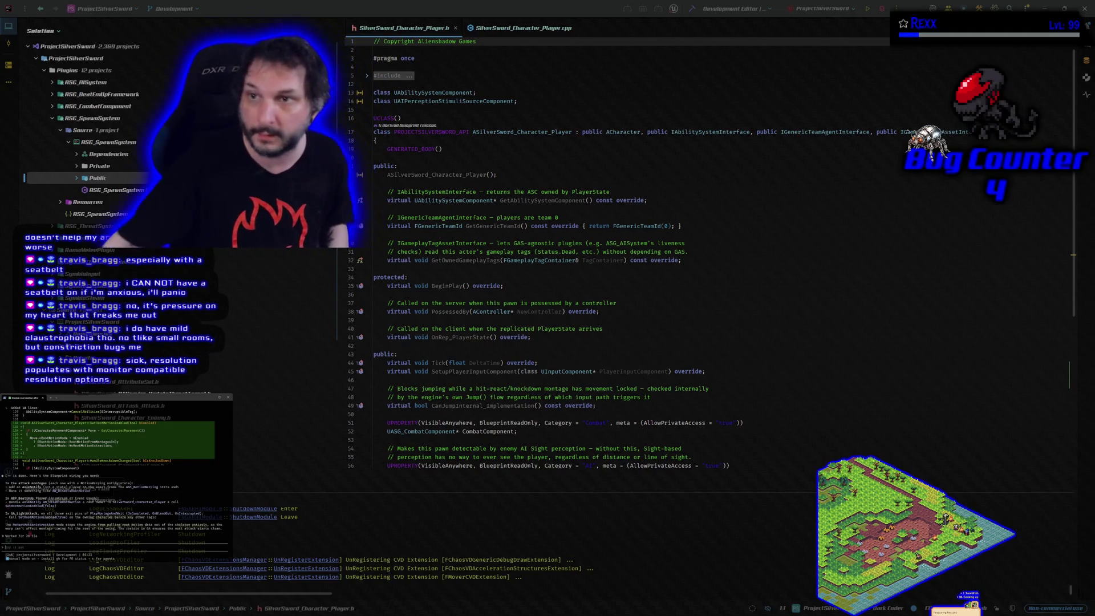
- Build the project in Rider after the agent's edit, which fails with OtherCompilationError
{"action": "left_click", "coordinate": [194, 6]}
{"action": "key", "text": "ctrl+shift+b"}
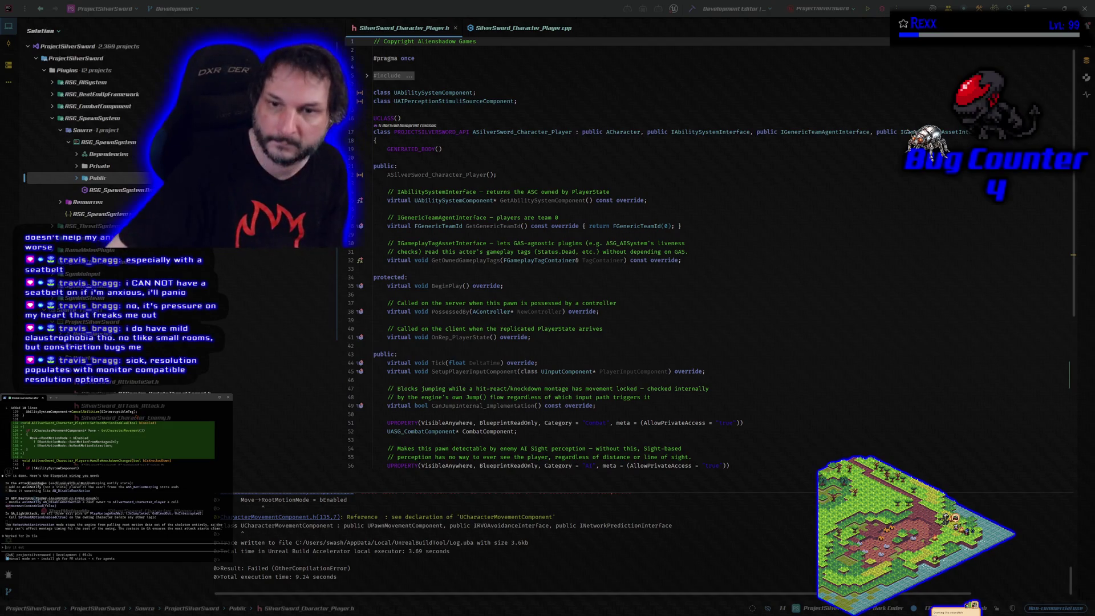
- Rebuild the project and review the player header while the C2039 RootMotionMode error persists
{"action": "left_click", "coordinate": [883, 10]}
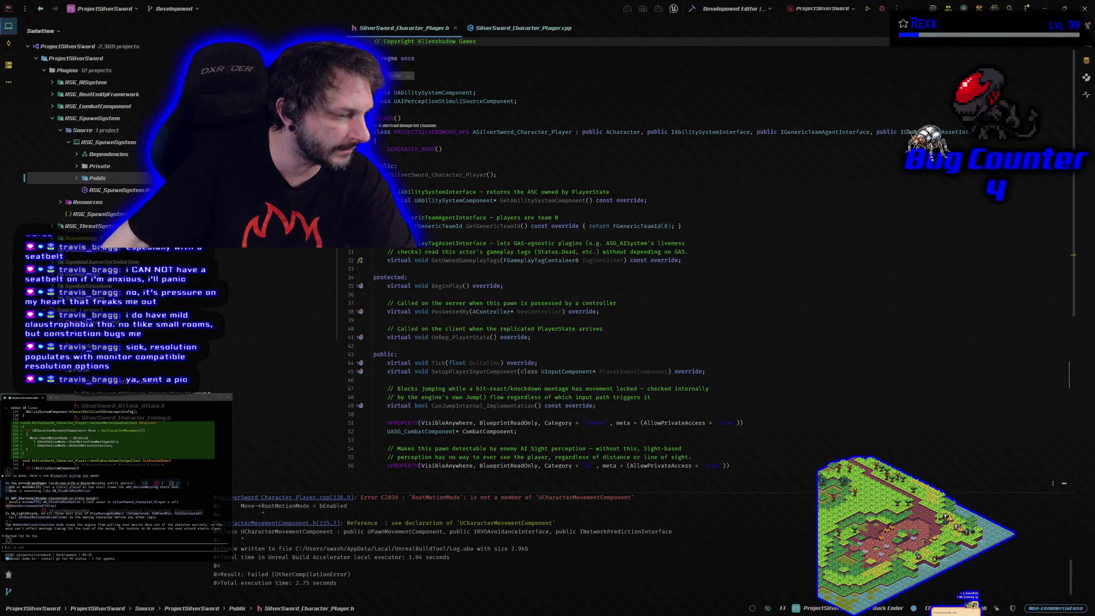
{"action": "left_click", "coordinate": [631, 42]}
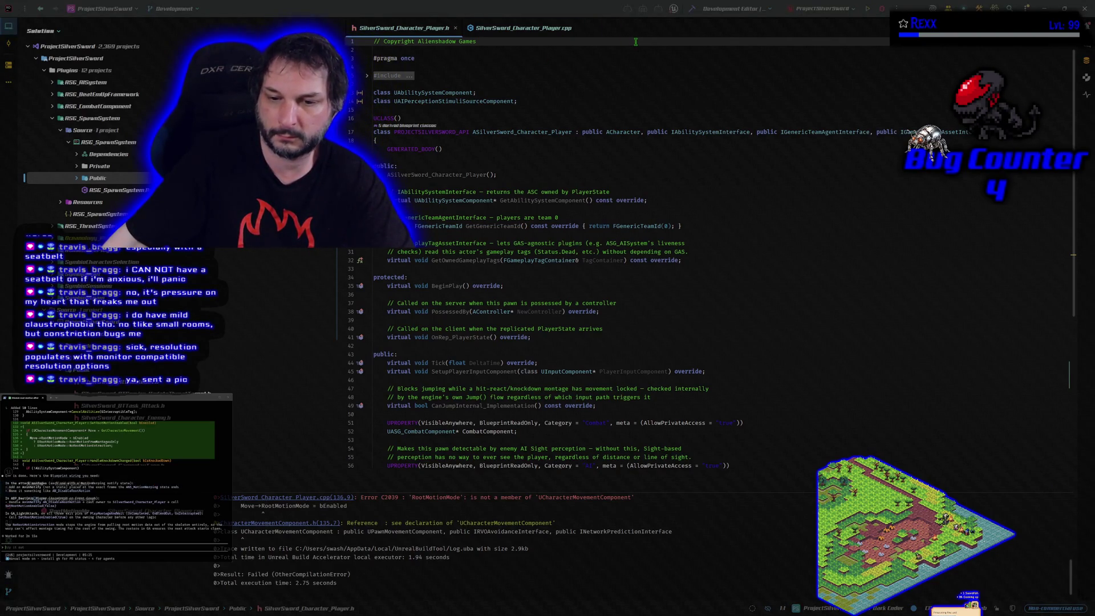
{"action": "scroll", "coordinate": [472, 542], "scroll_direction": "up", "scroll_amount": 1}
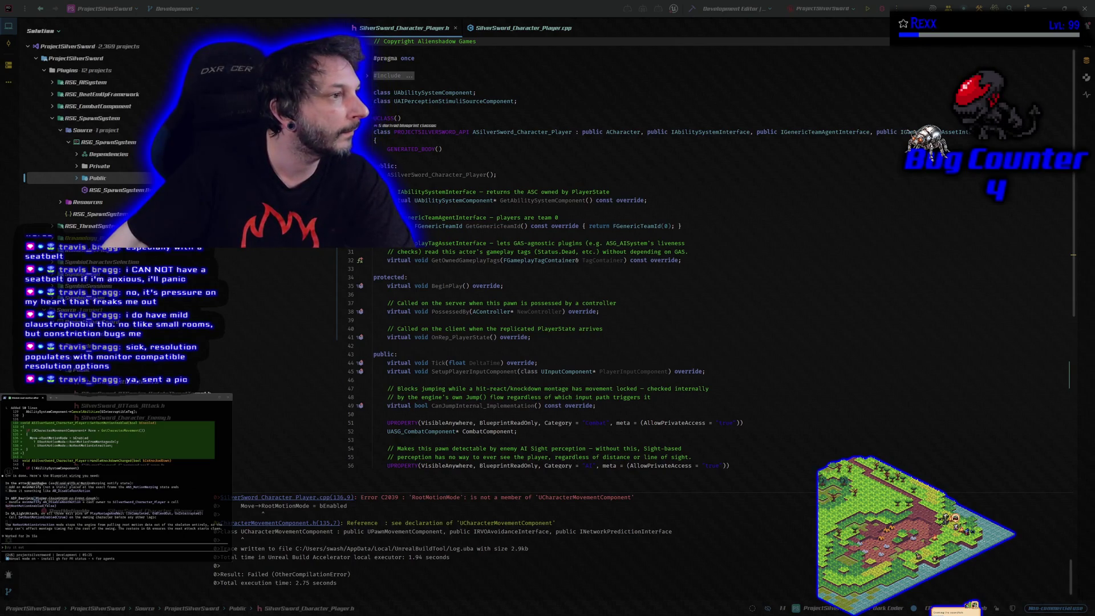
{"action": "key", "text": "alt+Tab"}
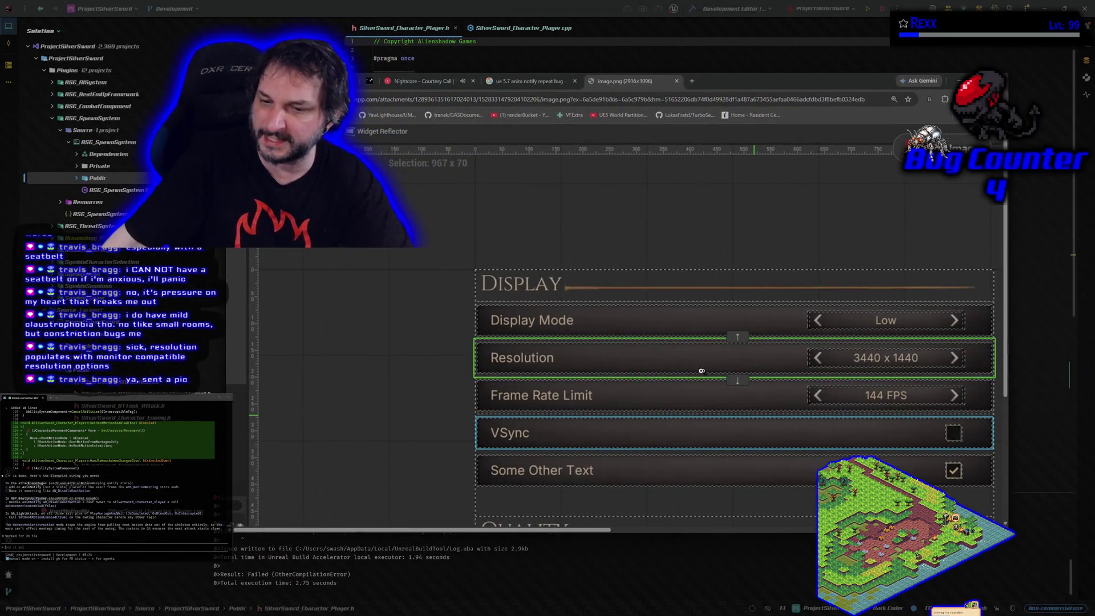
- Inspect the 3440 x 1440 Display settings screenshot in Chrome, then close its tab
{"action": "scroll", "coordinate": [668, 384], "scroll_direction": "right", "scroll_amount": 1}
{"action": "scroll", "coordinate": [666, 379], "scroll_direction": "down", "scroll_amount": 3}
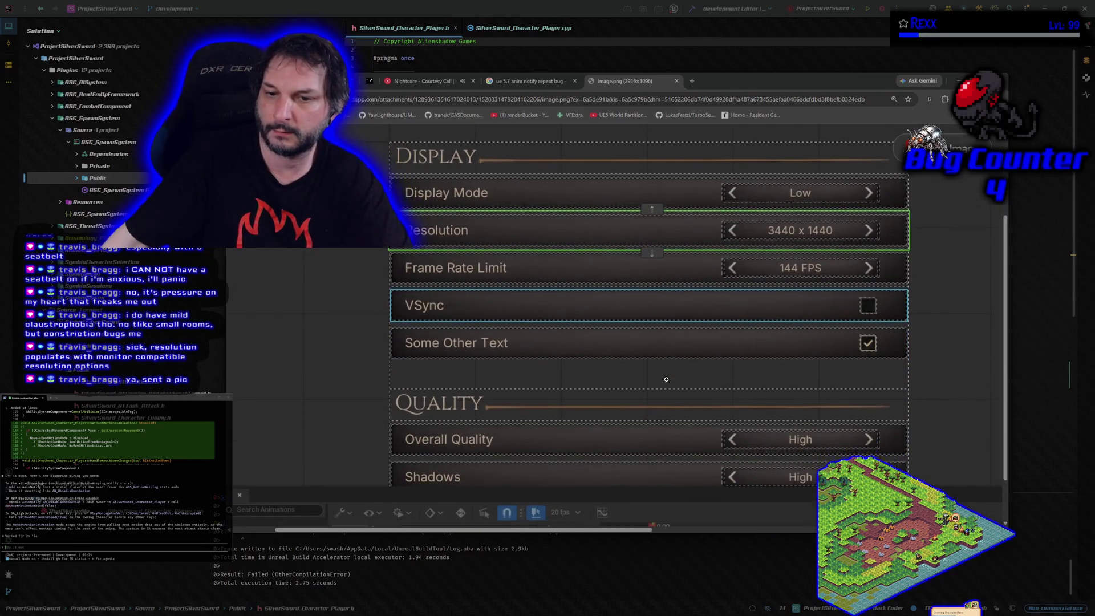
{"action": "scroll", "coordinate": [666, 378], "scroll_direction": "up", "scroll_amount": 3}
{"action": "scroll", "coordinate": [666, 378], "scroll_direction": "down", "scroll_amount": 3}
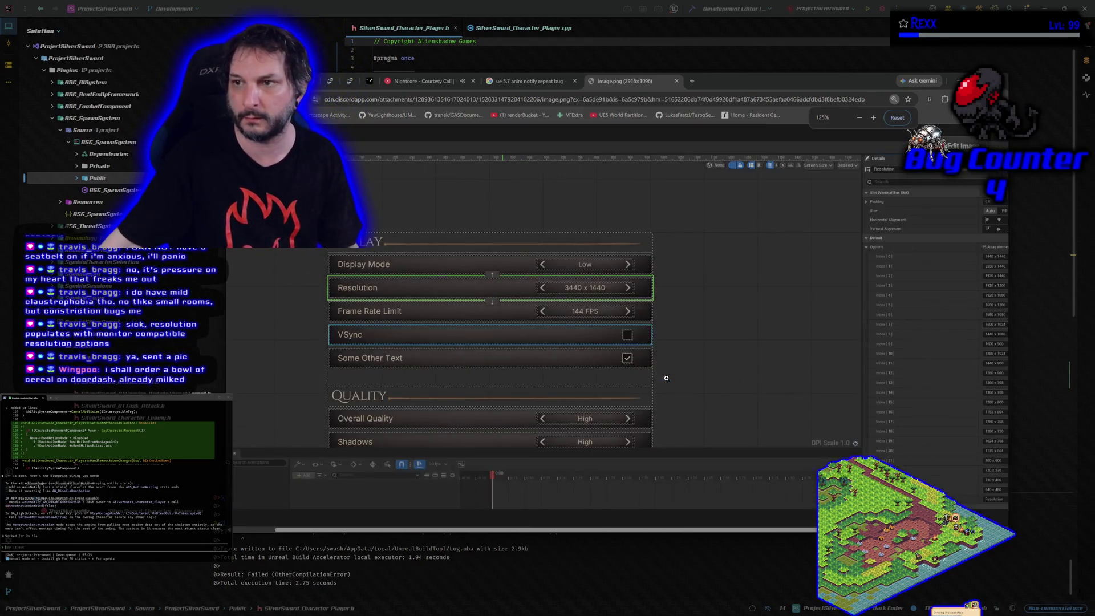
{"action": "scroll", "coordinate": [666, 378], "scroll_direction": "up", "scroll_amount": 1}
{"action": "scroll", "coordinate": [508, 377], "scroll_direction": "up", "scroll_amount": 1}
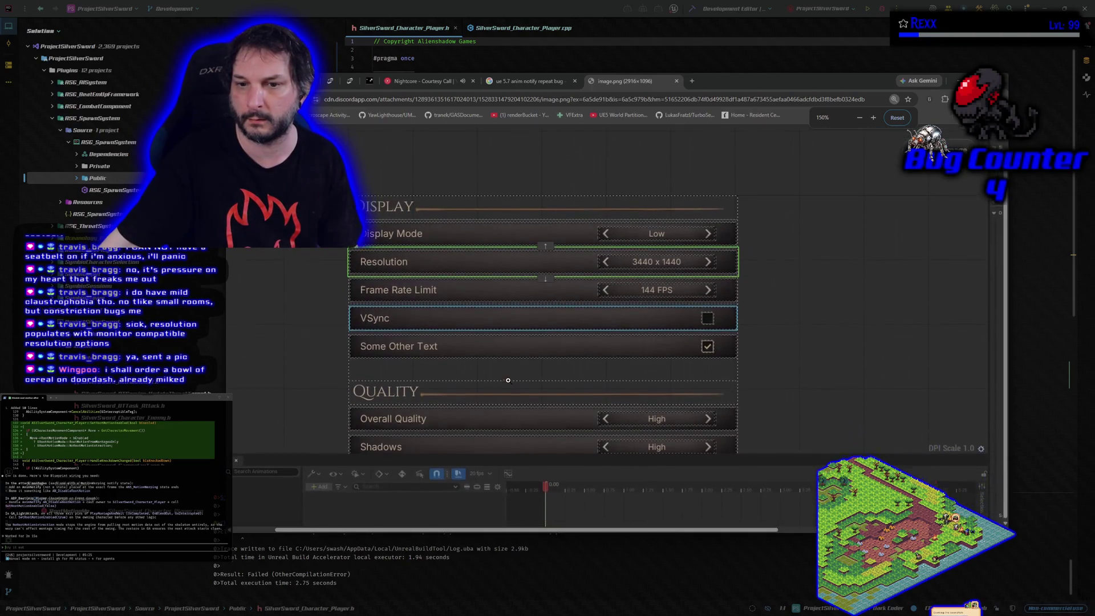
{"action": "scroll", "coordinate": [508, 377], "scroll_direction": "left", "scroll_amount": 1}
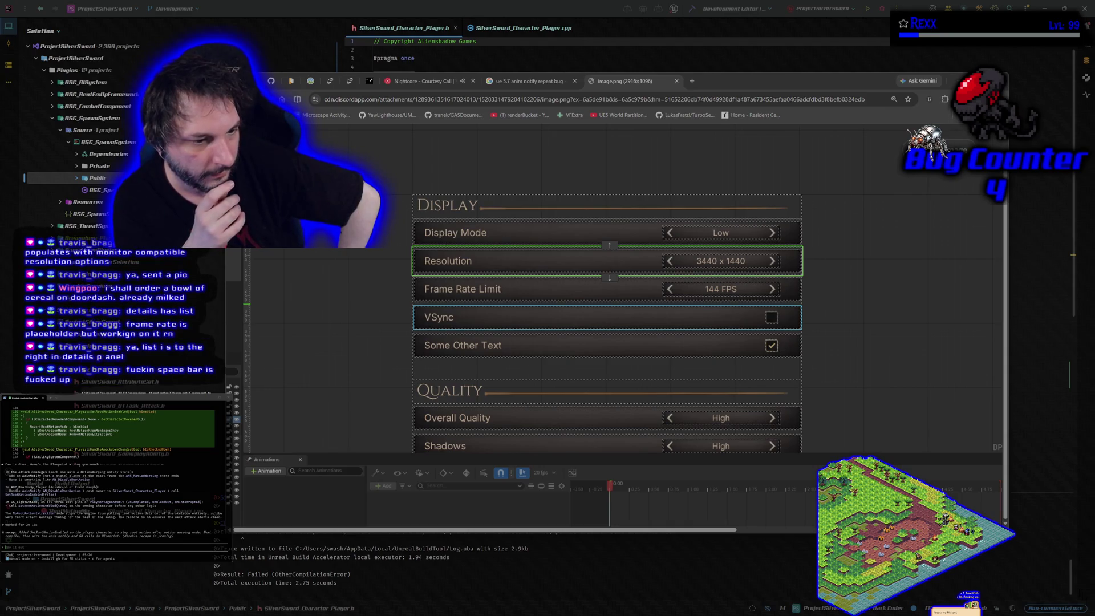
{"action": "left_click_drag", "start_coordinate": [751, 320], "coordinate": [668, 325]}
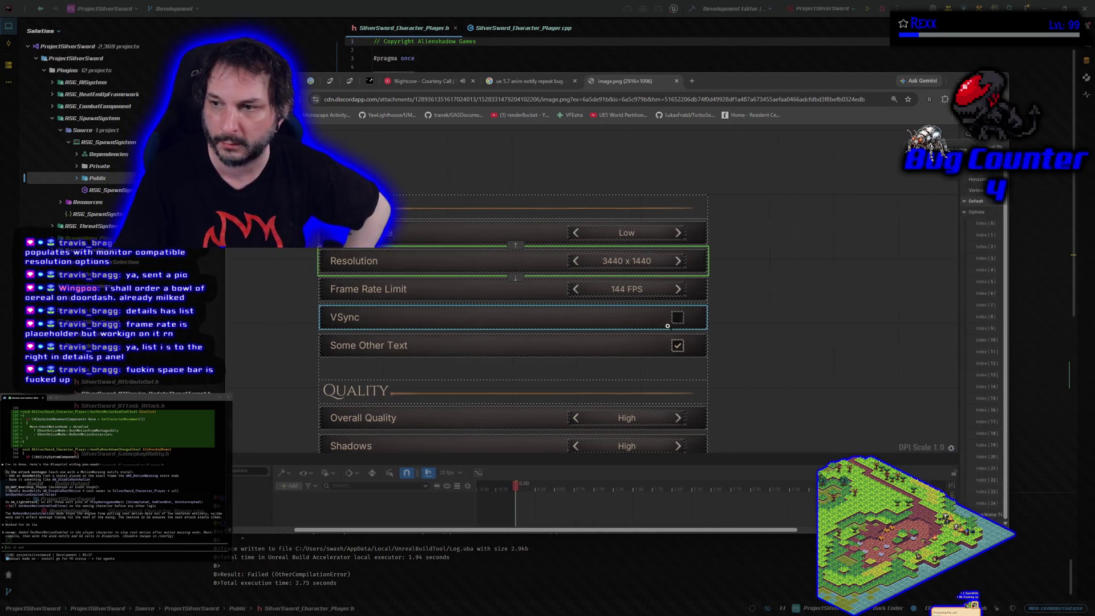
{"action": "scroll", "coordinate": [667, 326], "scroll_direction": "right", "scroll_amount": 5}
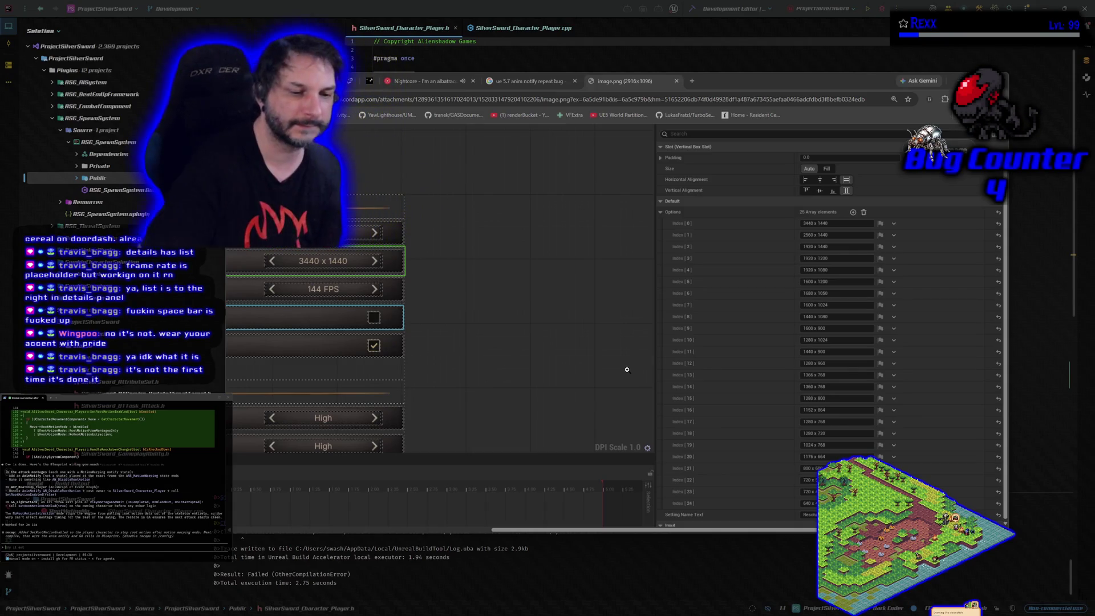
{"action": "left_click", "coordinate": [677, 82]}
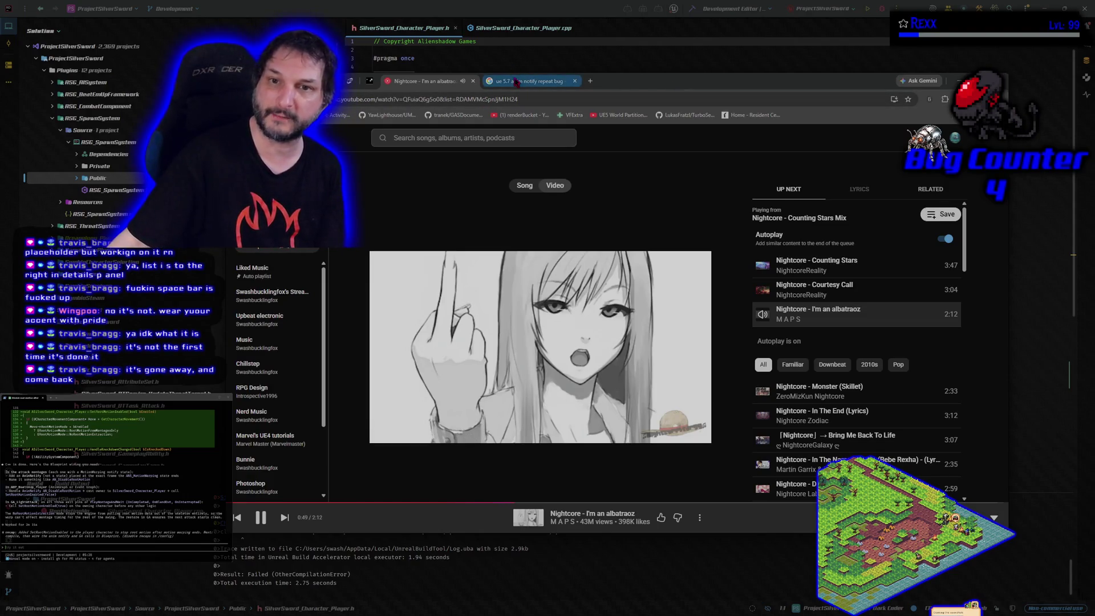
- Switch to the anim notify search tab, then return to Rider and rebuild the project
{"action": "left_click", "coordinate": [516, 81]}
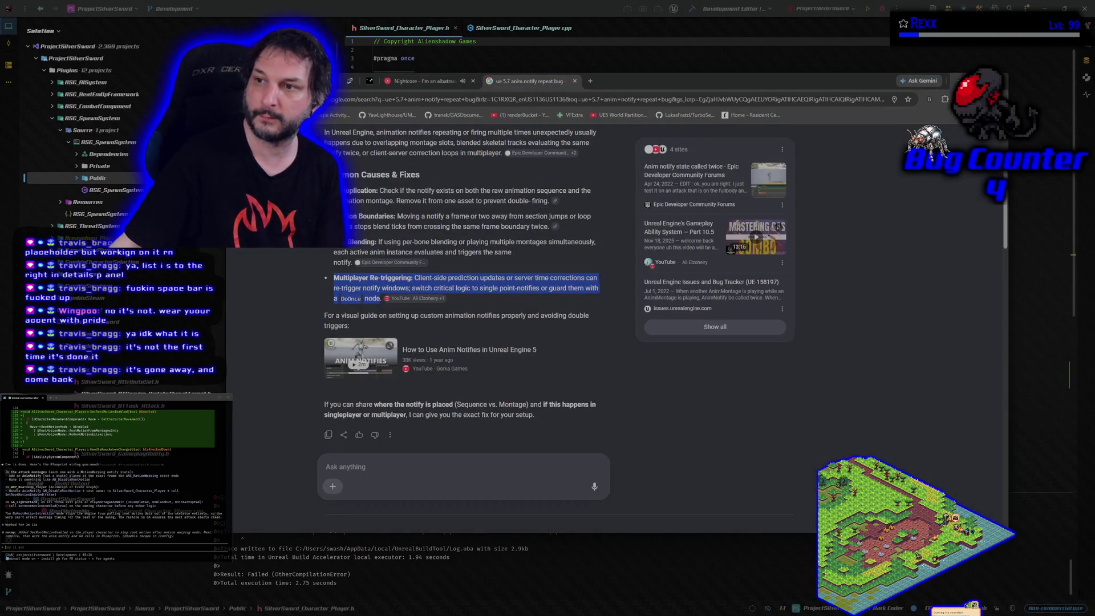
{"action": "key", "text": "alt+Tab"}
{"action": "left_click", "coordinate": [881, 9]}
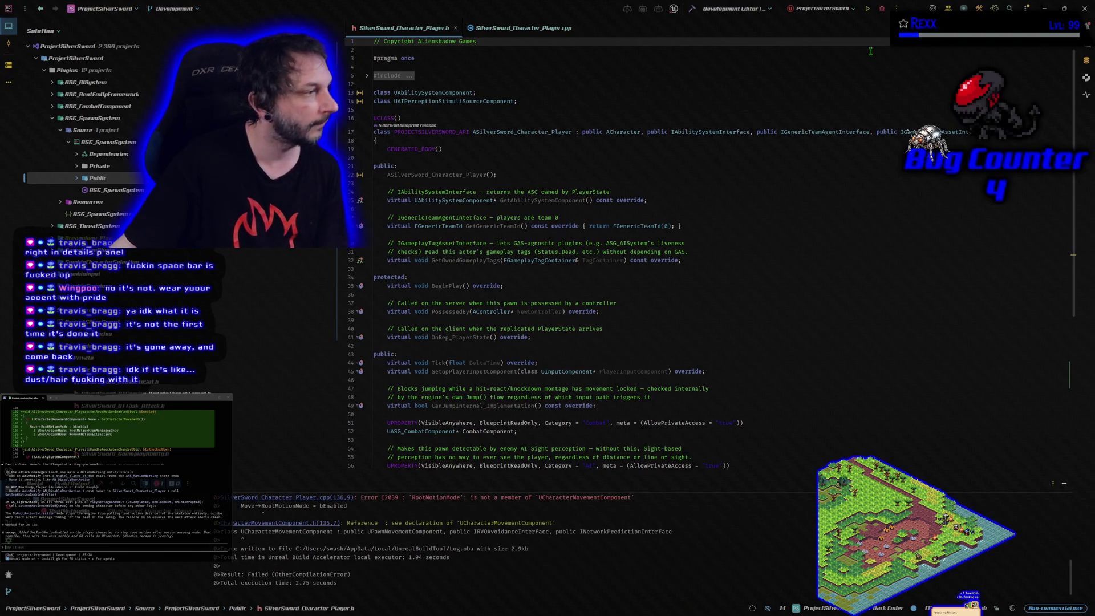
{"action": "left_click", "coordinate": [189, 402]}
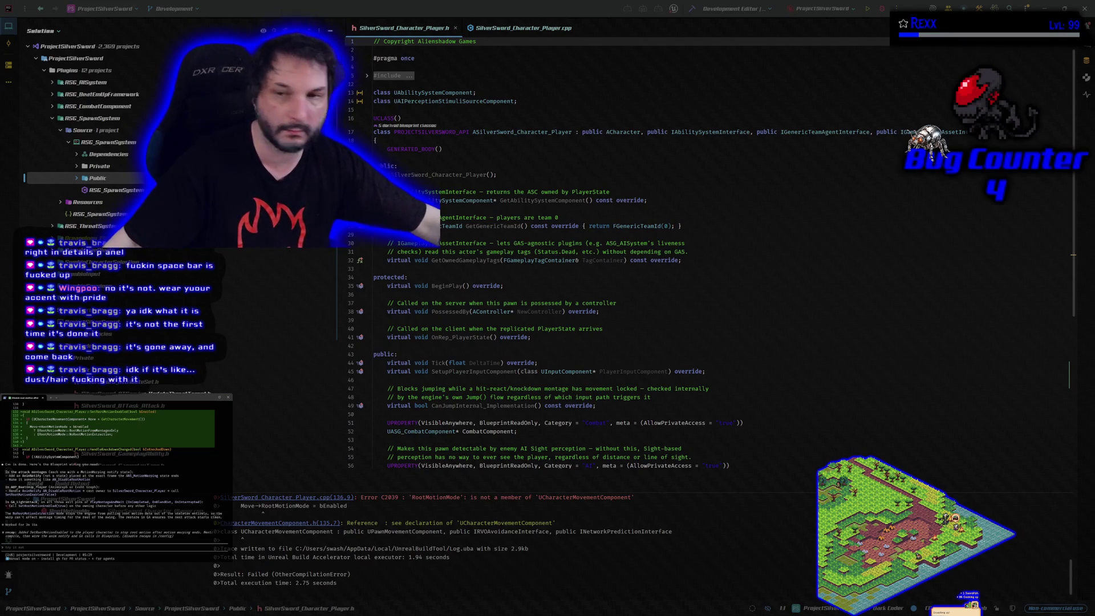
- Copy the C2039 RootMotionMode error from Build output and send it to the Claude Code agent
{"action": "scroll", "coordinate": [377, 536], "scroll_direction": "up", "scroll_amount": 1}
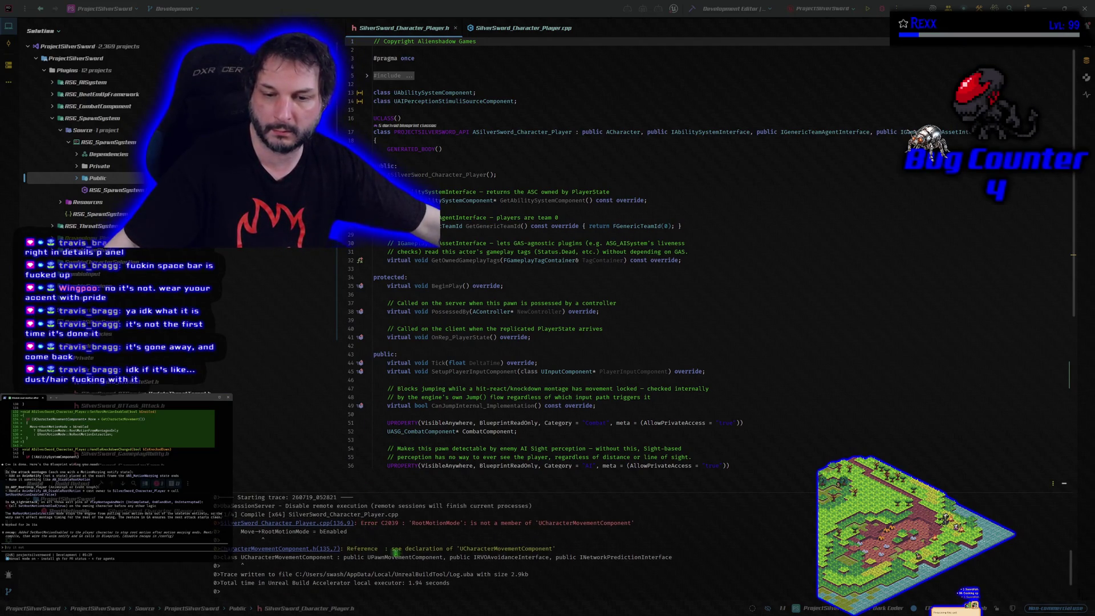
{"action": "left_click", "coordinate": [654, 530]}
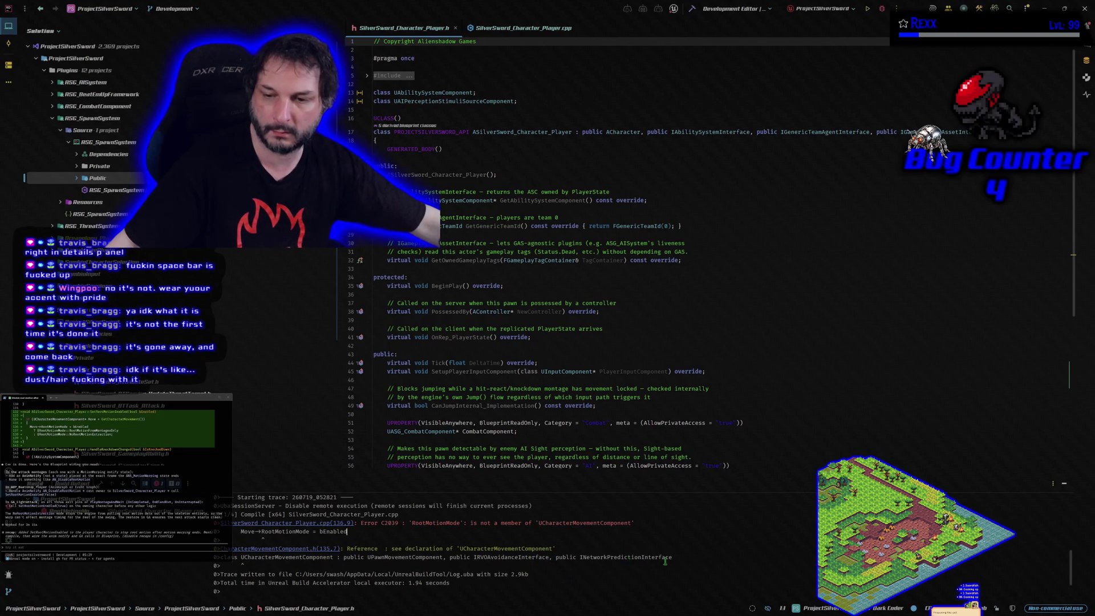
{"action": "left_click", "coordinate": [473, 522]}
{"action": "right_click", "coordinate": [474, 522]}
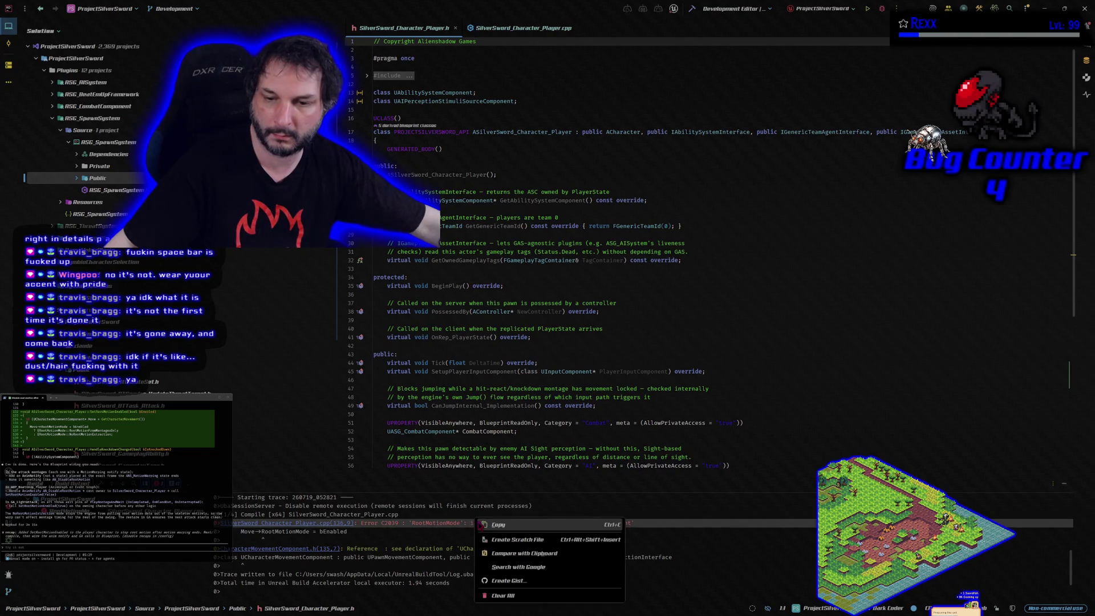
{"action": "left_click", "coordinate": [496, 526]}
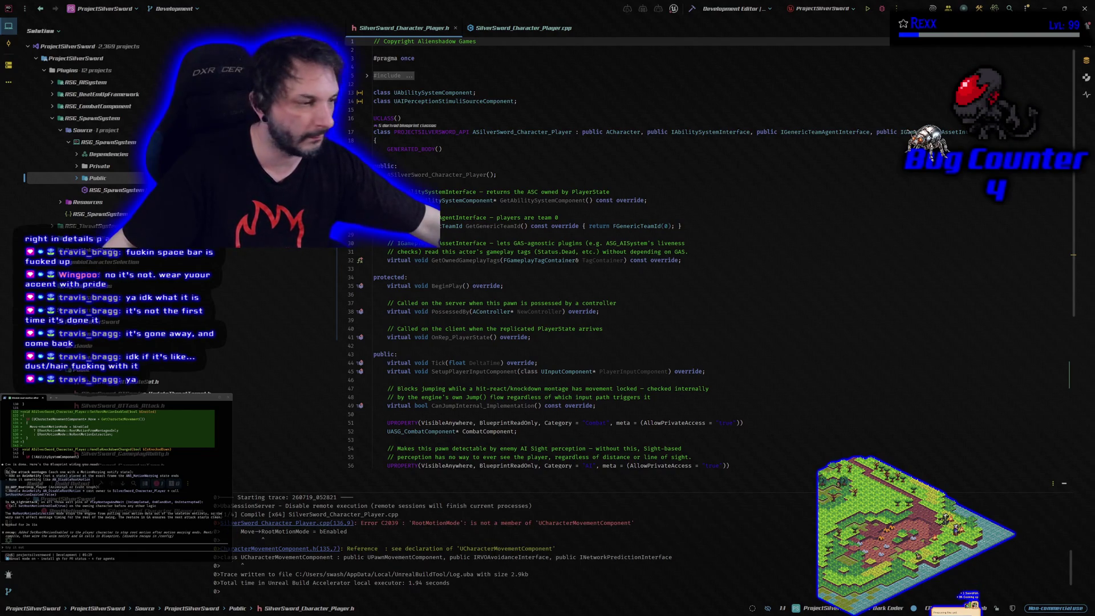
{"action": "key", "text": "ctrl+v"}
{"action": "key", "text": "Return"}
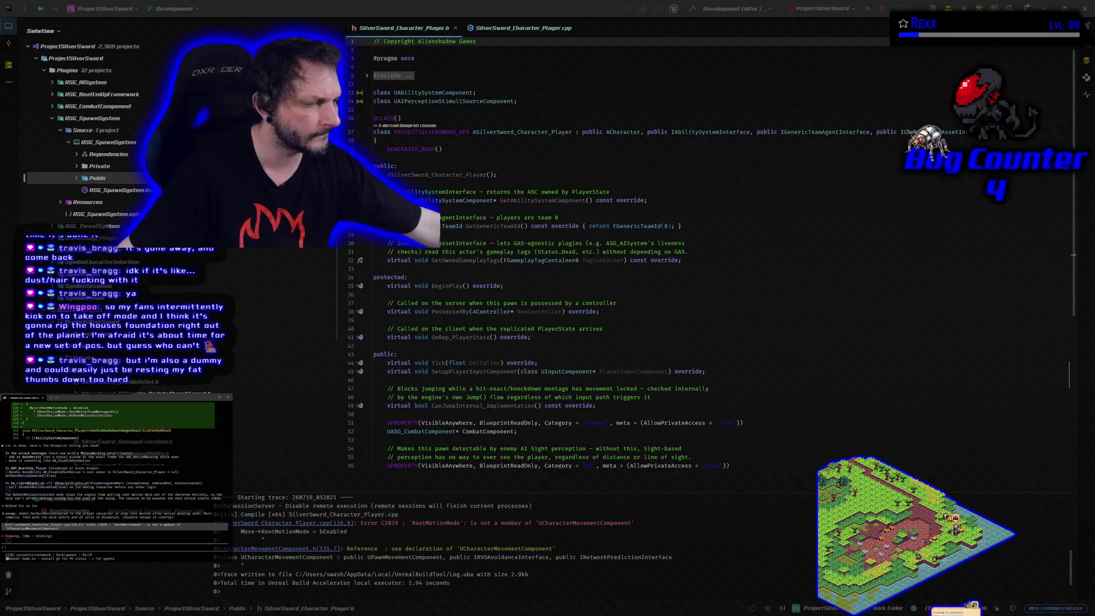
{"action": "key", "text": "alt+Tab"}
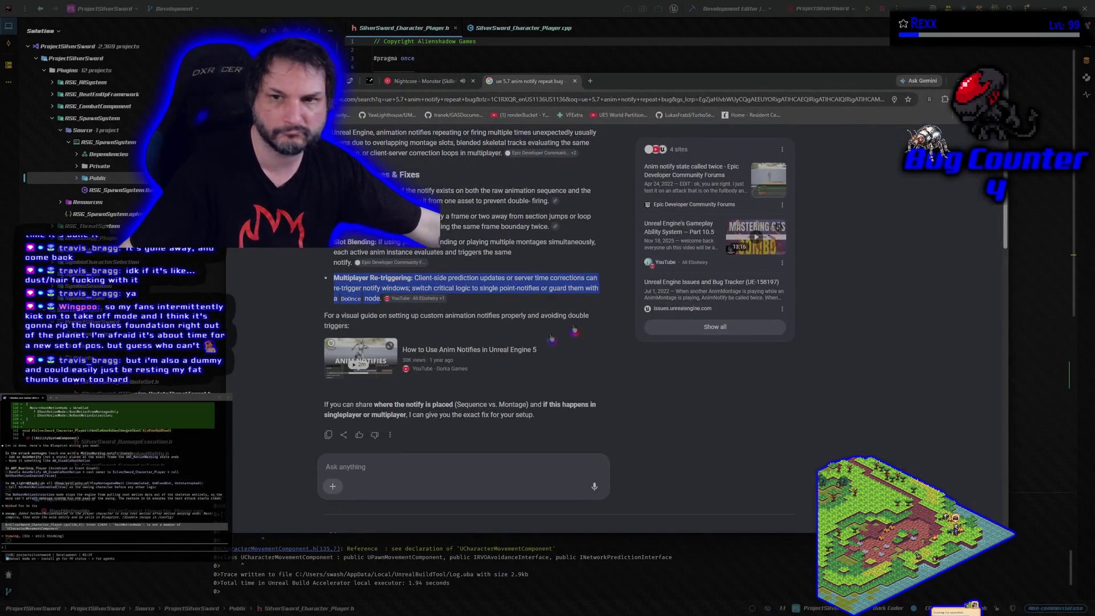
{"action": "left_click", "coordinate": [420, 81]}
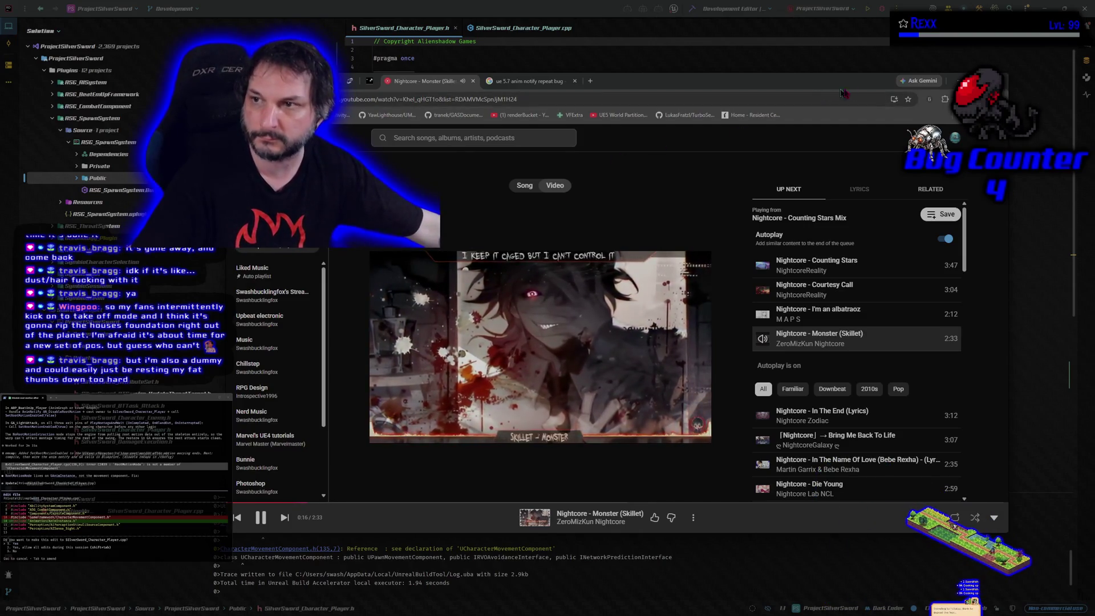
{"action": "key", "text": "alt+Tab"}
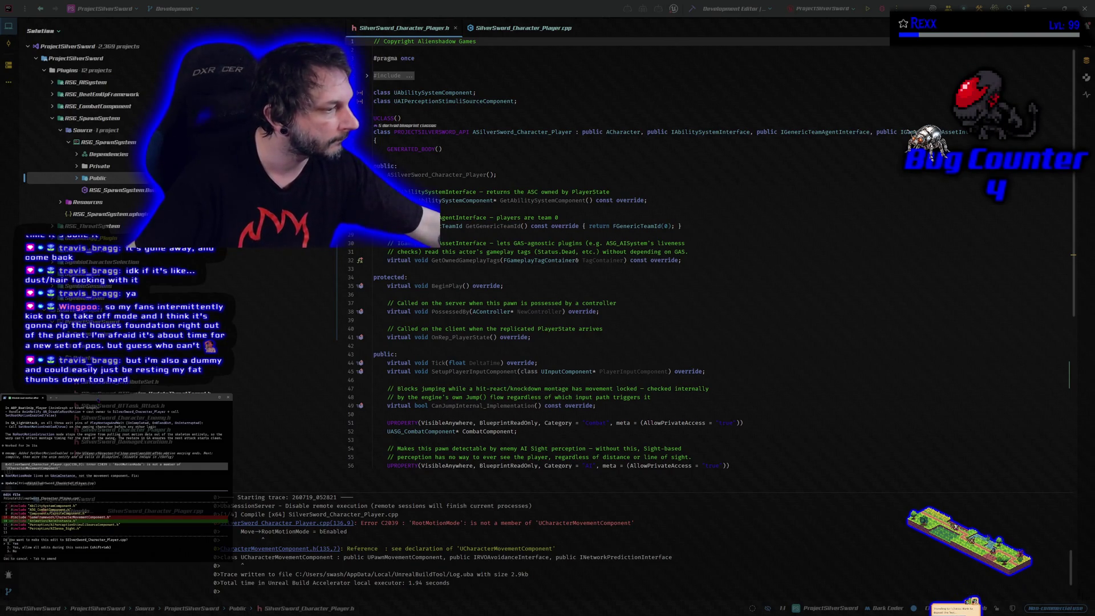
- Approve the agent's code edit and ask 'it compiled, now what do i wire up in the ABP'
{"action": "key", "text": "Return"}
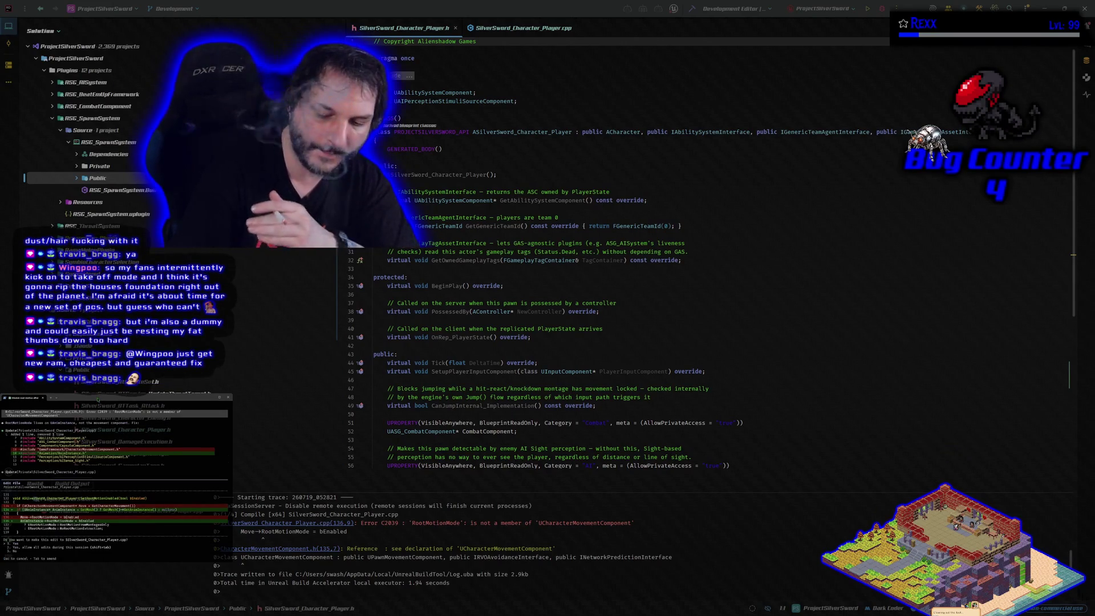
{"action": "key", "text": "Return"}
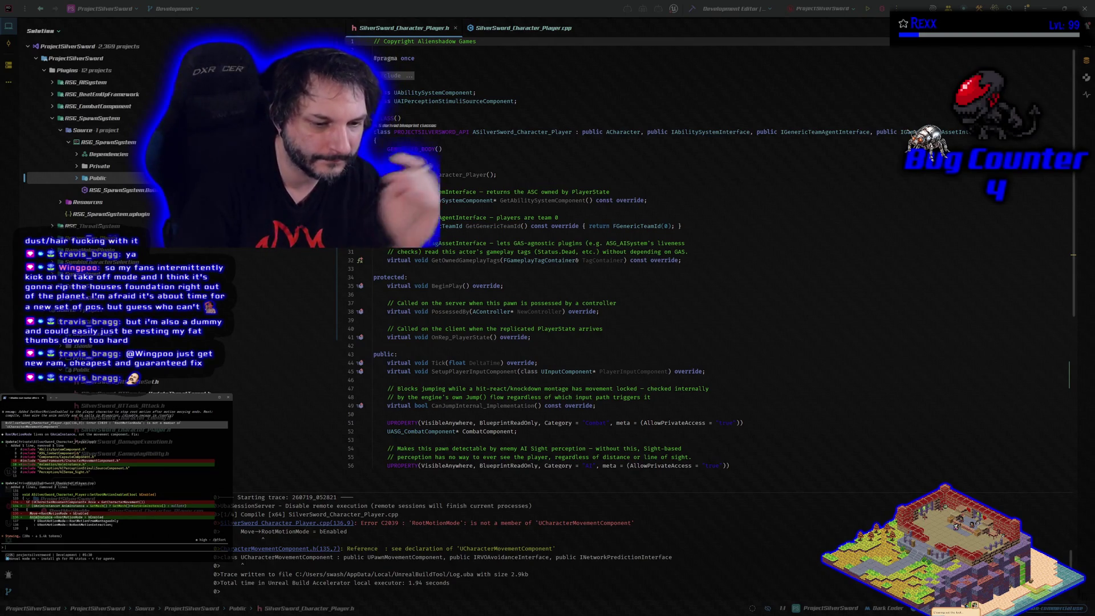
{"action": "type", "text": "it compiled, now what do i wire up in the ABP"}
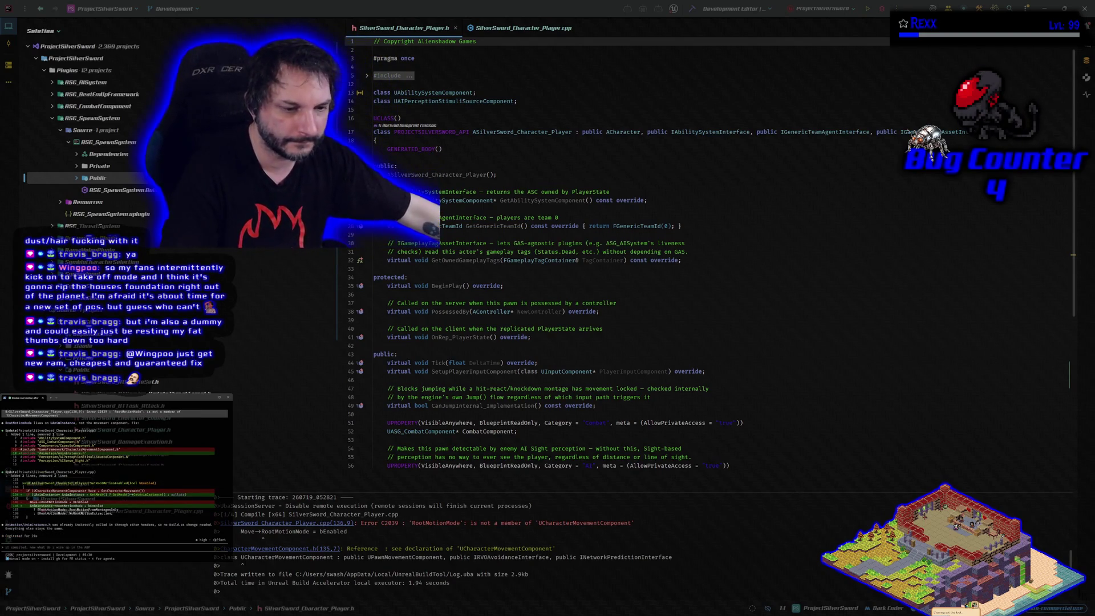
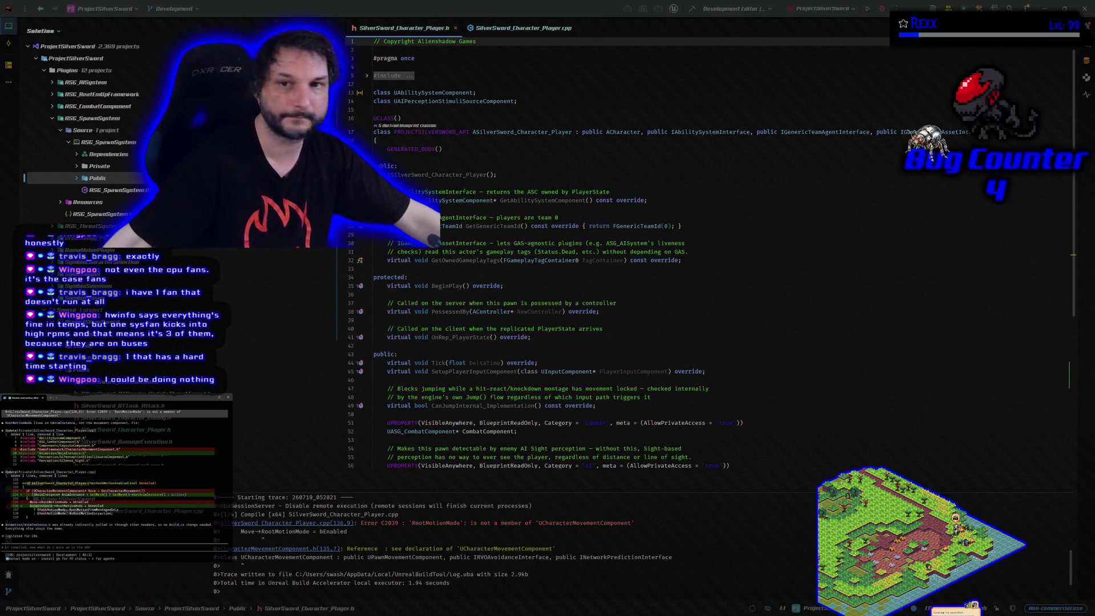
- Build the project in Rider, then rebuild after the RootMotionMode error until it succeeds
{"action": "left_click", "coordinate": [692, 10]}
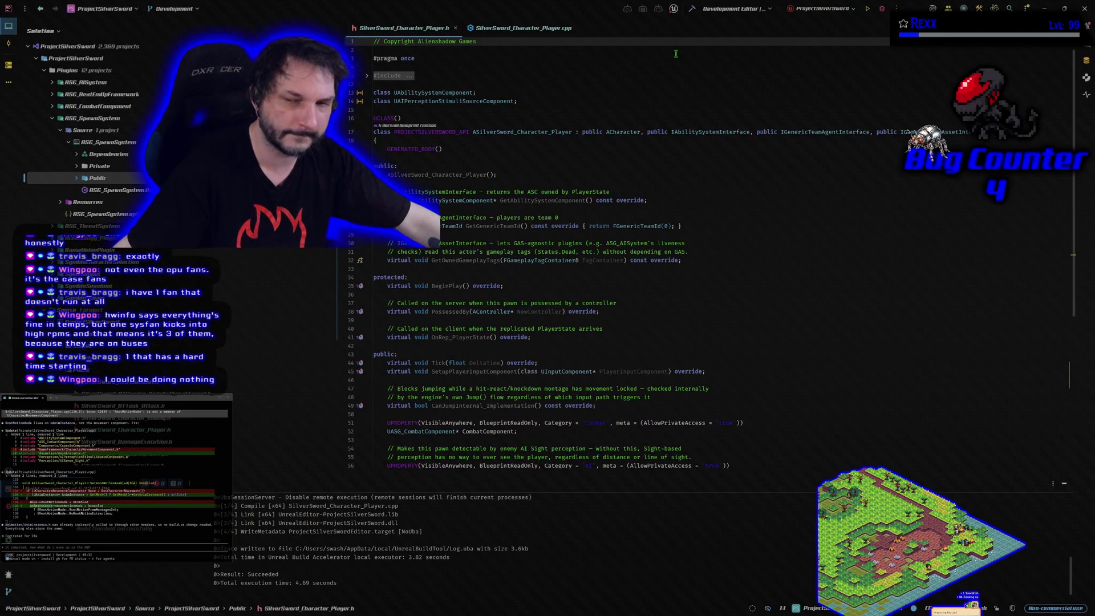
{"action": "left_click", "coordinate": [882, 8]}
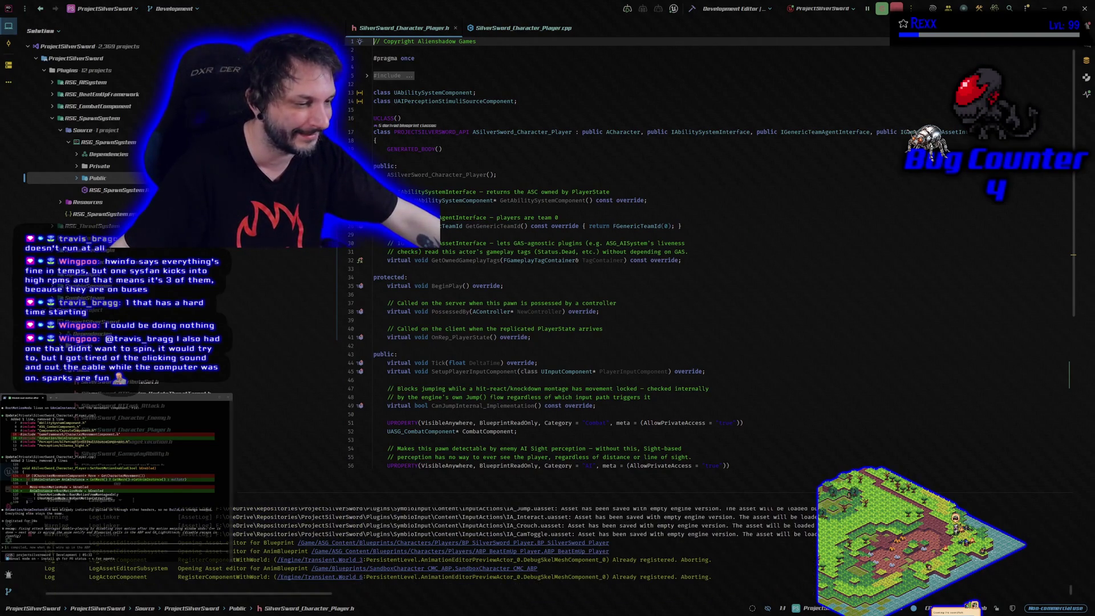
{"action": "key", "text": "alt+Tab"}
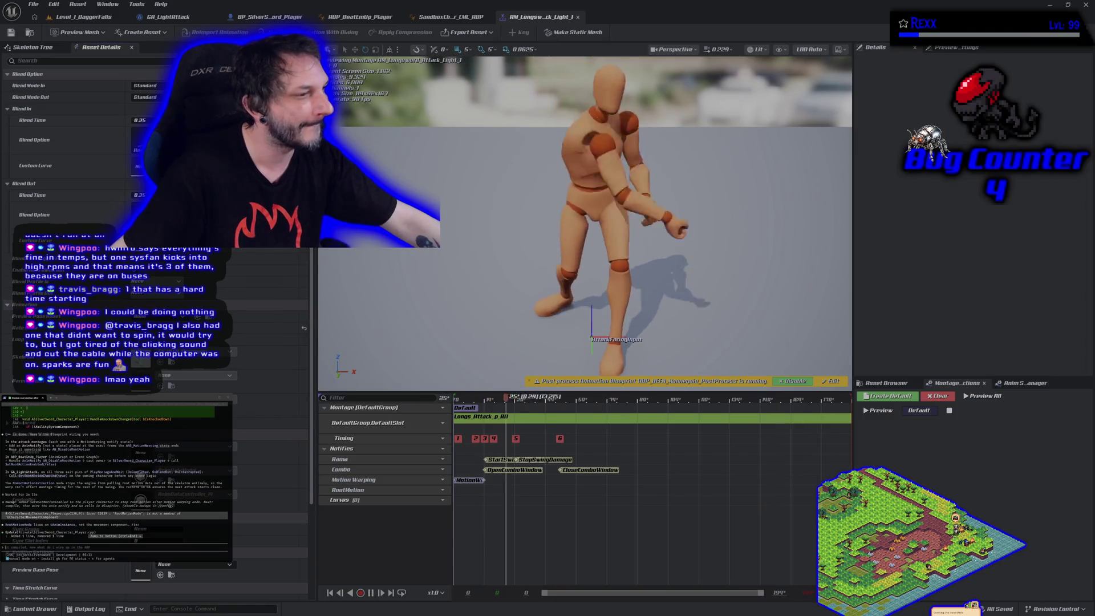
- Add a new DisableRootMotion notify to the first light longsword attack montage and save it
{"action": "right_click", "coordinate": [486, 494]}
{"action": "mouse_move", "coordinate": [510, 509]}
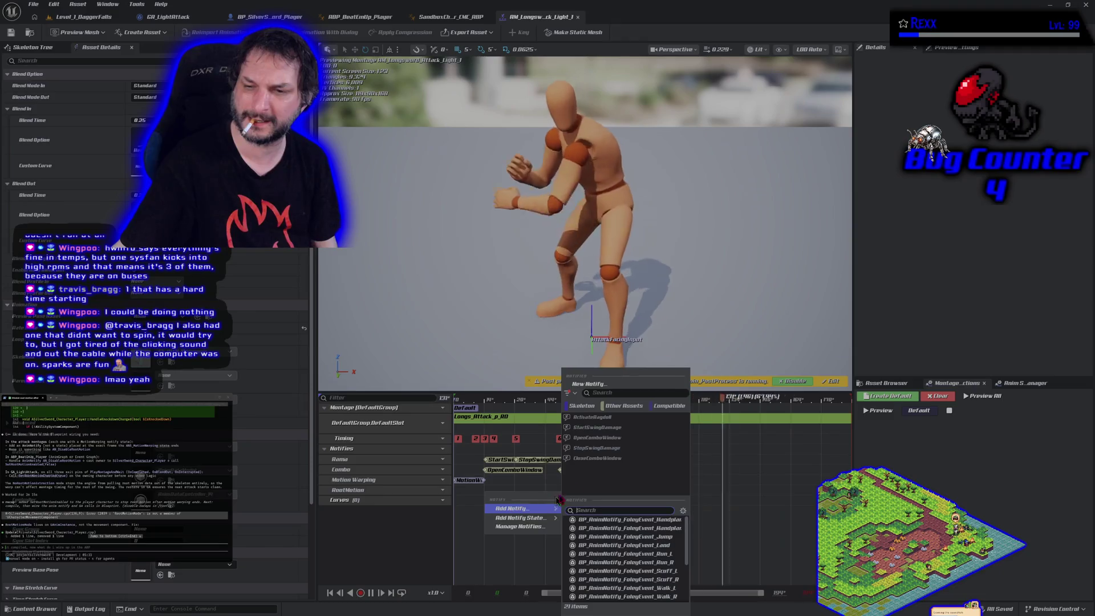
{"action": "left_click", "coordinate": [596, 385]}
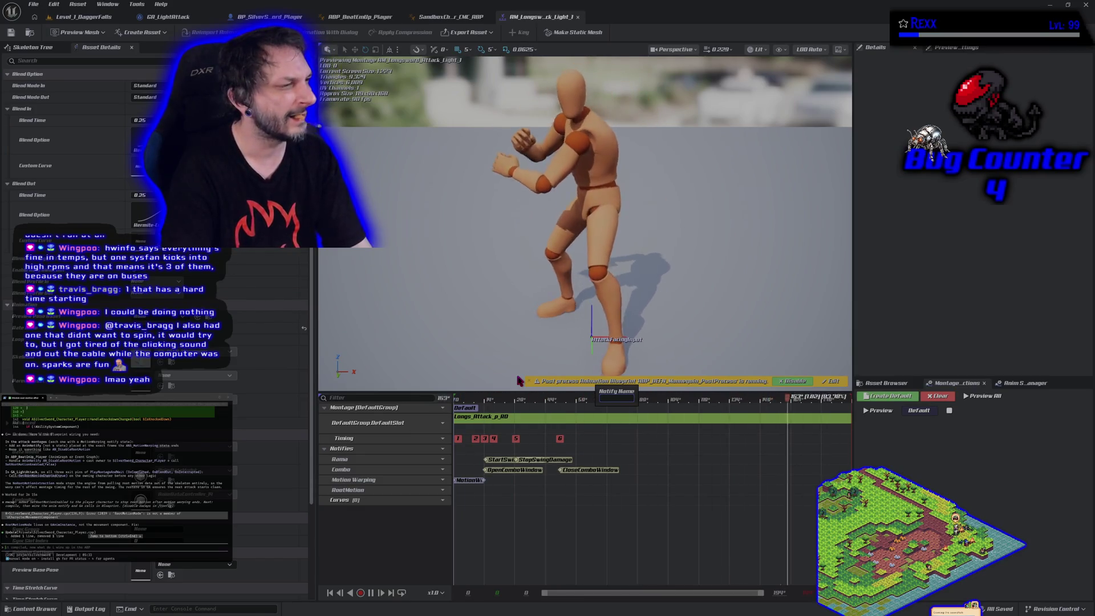
{"action": "type", "text": "Disable"}
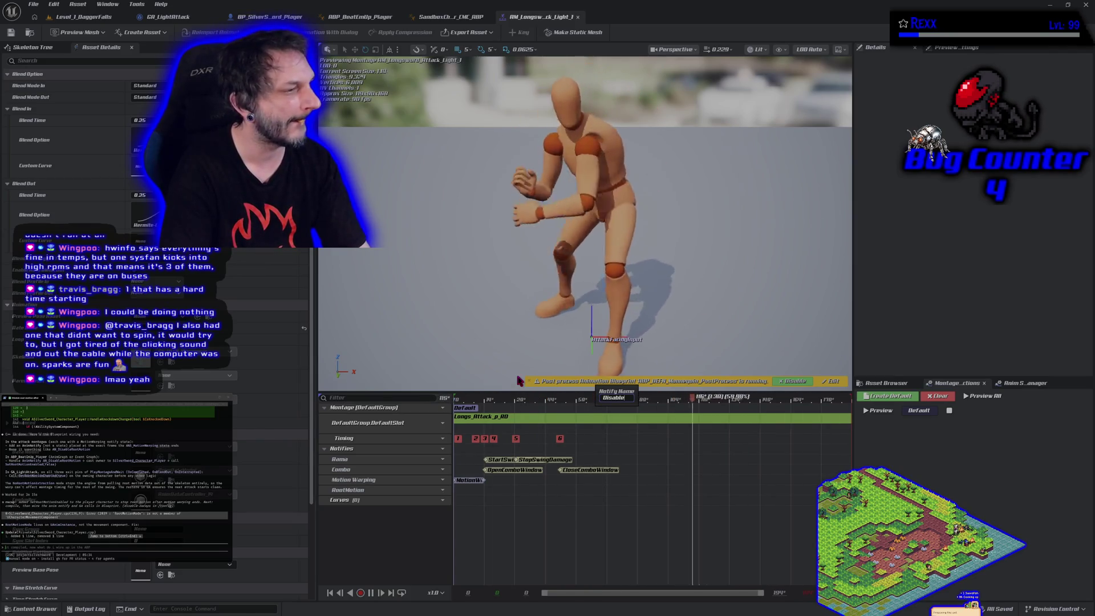
{"action": "type", "text": "Root"}
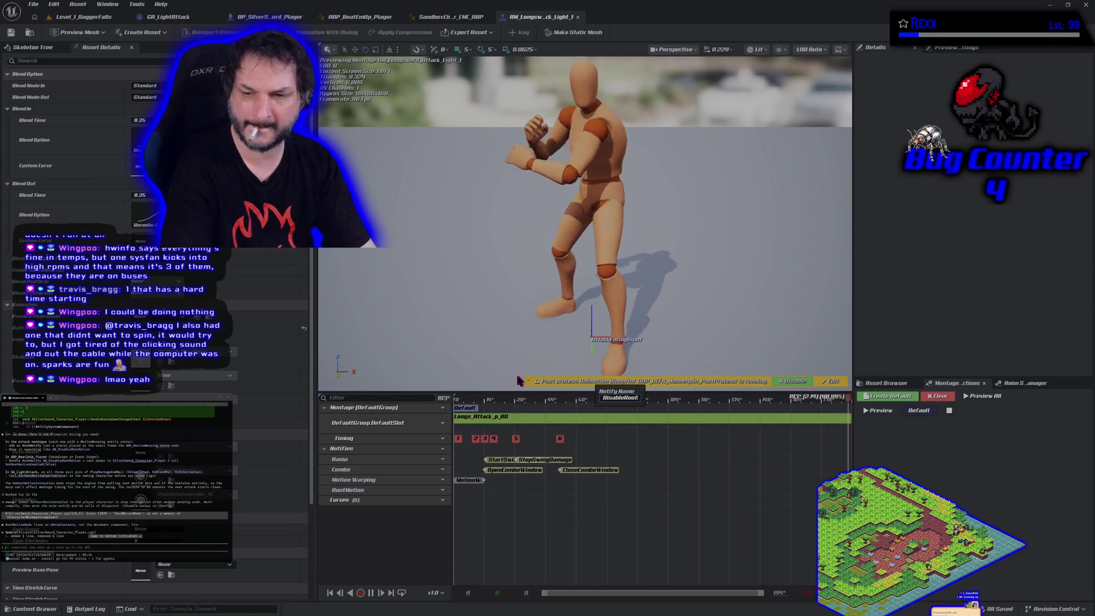
{"action": "type", "text": "Motion"}
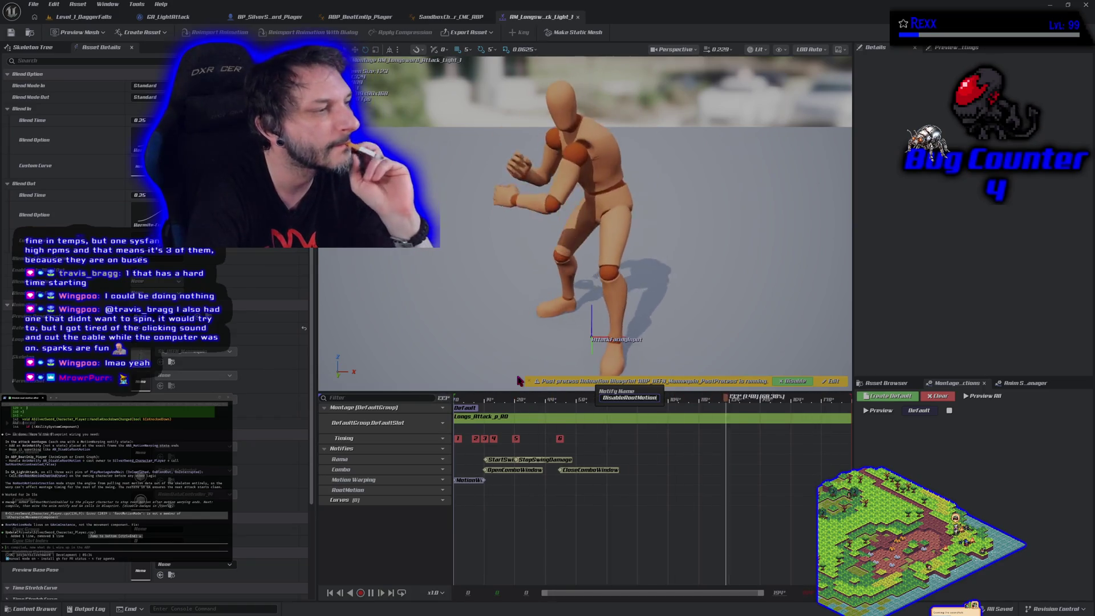
{"action": "key", "text": "Return"}
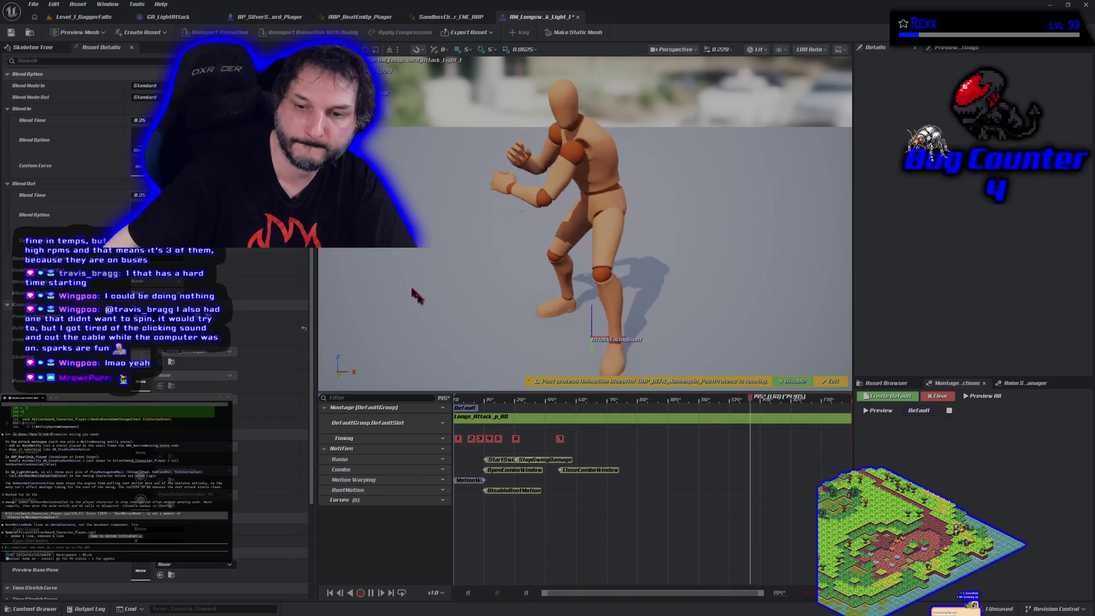
{"action": "left_click", "coordinate": [15, 33]}
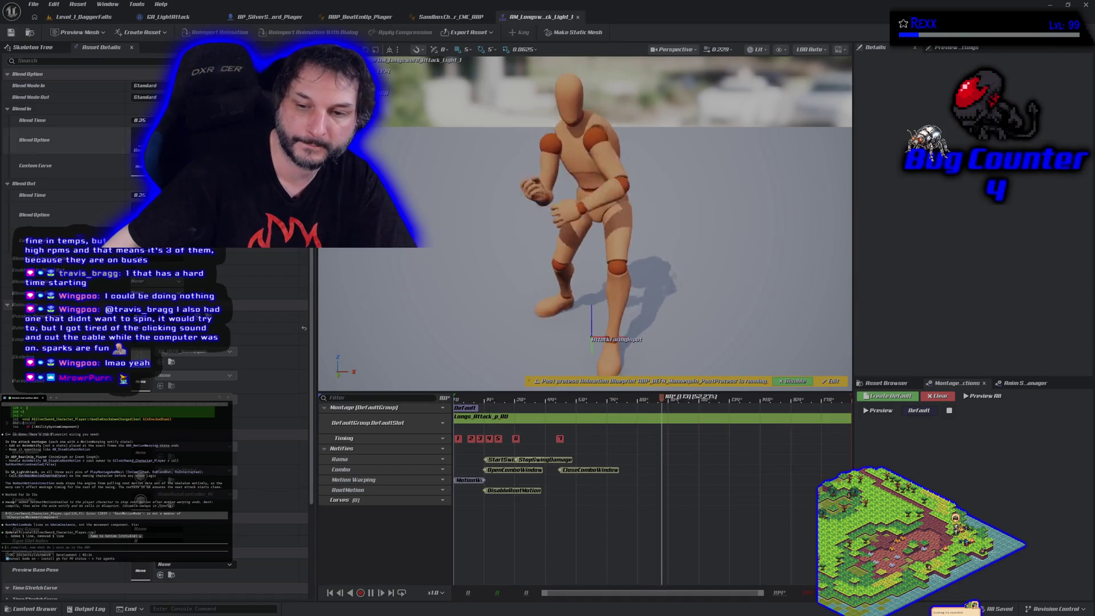
{"action": "left_click", "coordinate": [505, 491]}
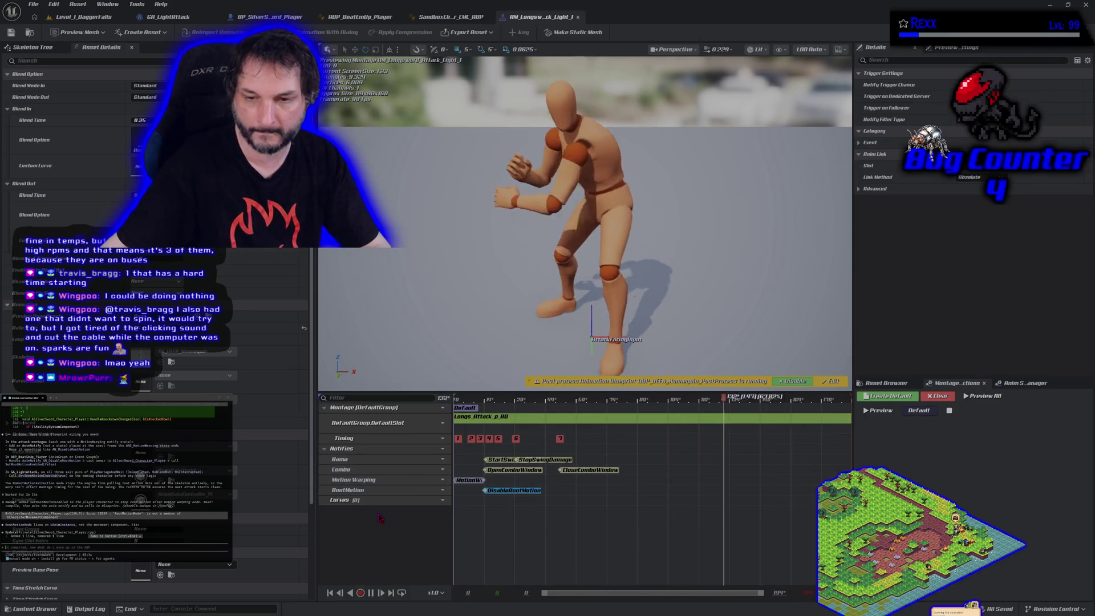
{"action": "key", "text": "ctrl+space"}
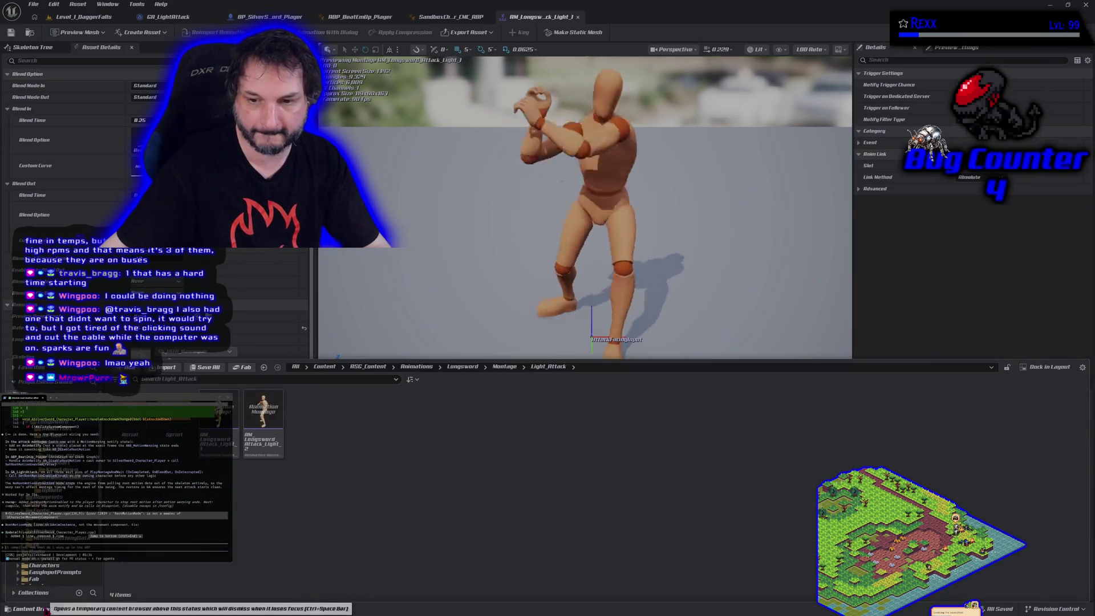
- Open AM_Longsword_Attack_Light_2 and add a notify track named Root Motion
{"action": "double_click", "coordinate": [263, 419]}
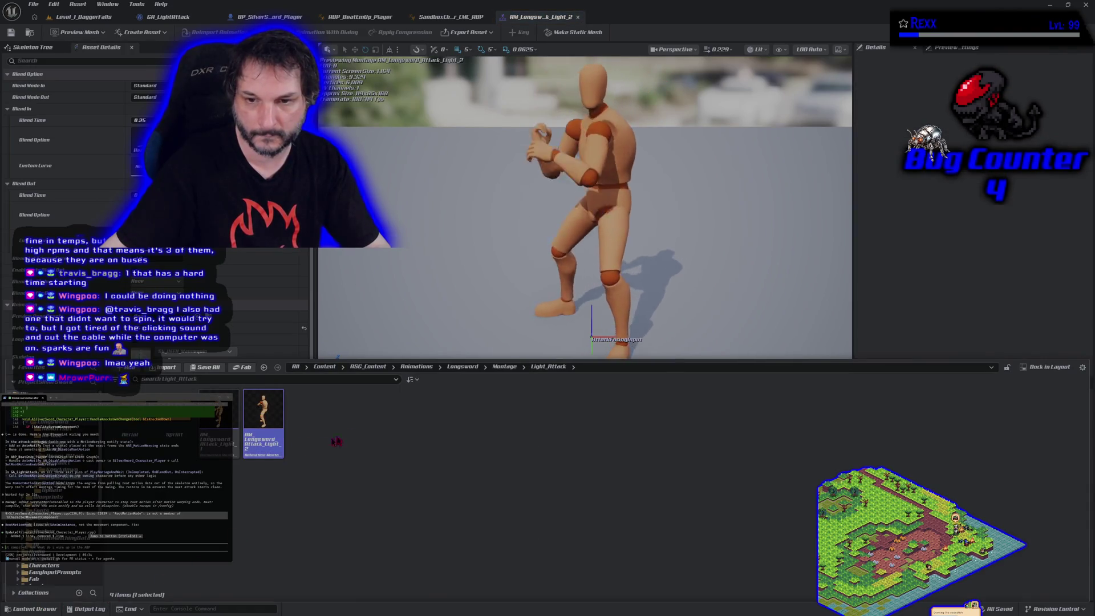
{"action": "key", "text": "ctrl+space"}
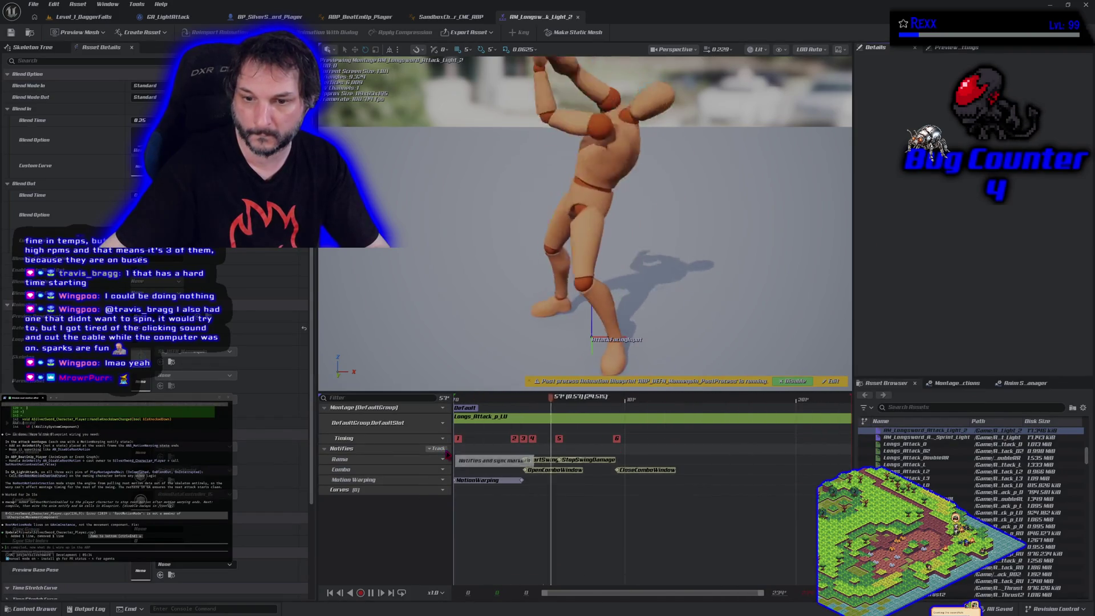
{"action": "left_click", "coordinate": [439, 449]}
{"action": "left_click", "coordinate": [454, 471]}
{"action": "type", "text": "RMot Mo"}
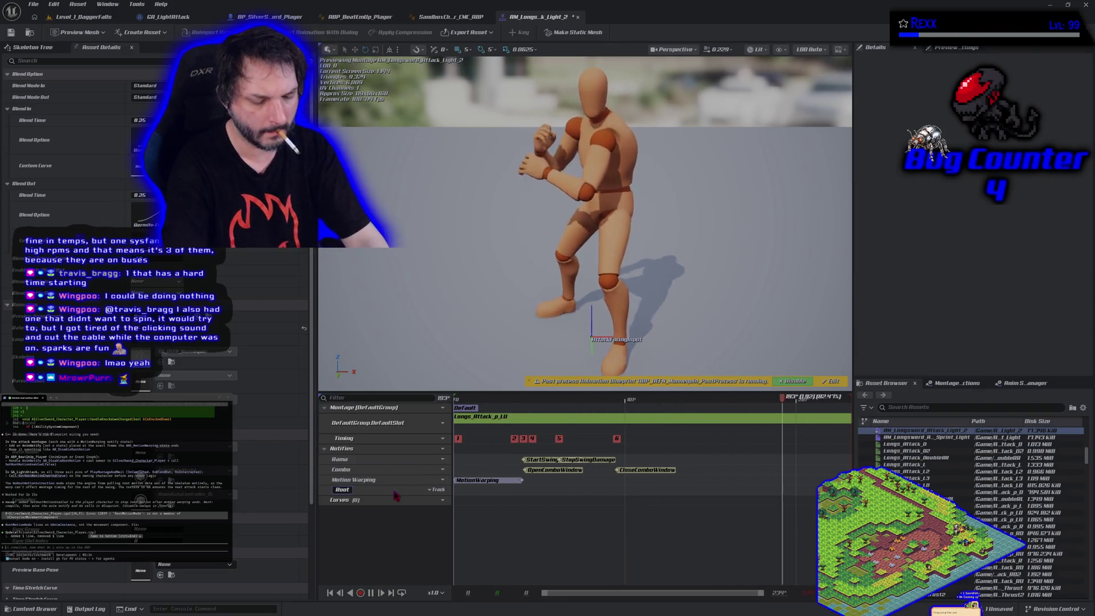
{"action": "type", "text": "tion"}
{"action": "key", "text": "Return"}
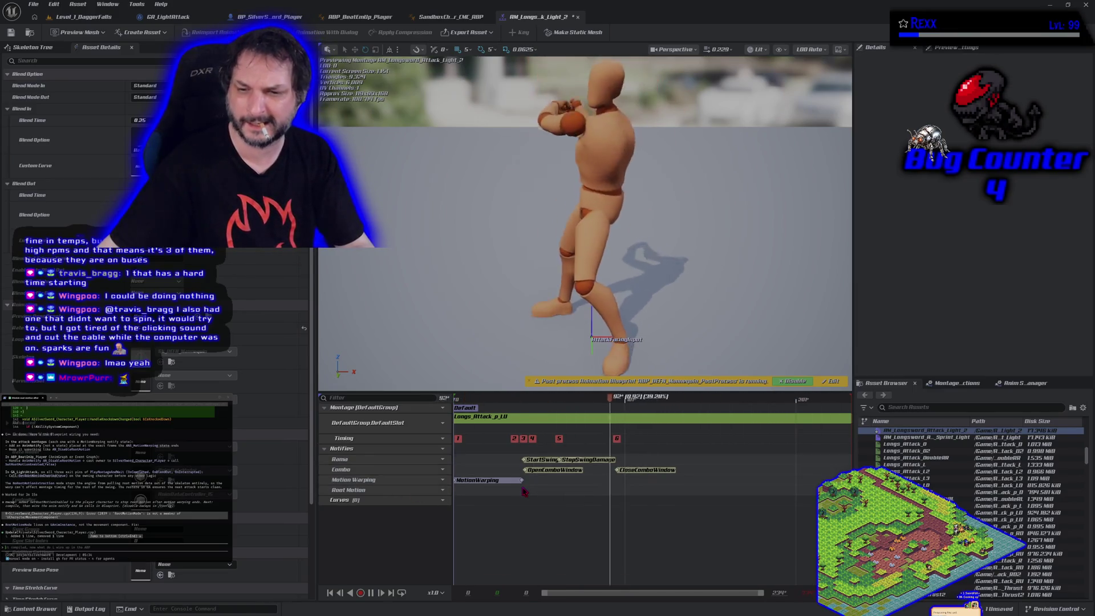
- Paste the DisableRootMotion notify onto the Root Motion track and save the montage
{"action": "key", "text": "ctrl+v"}
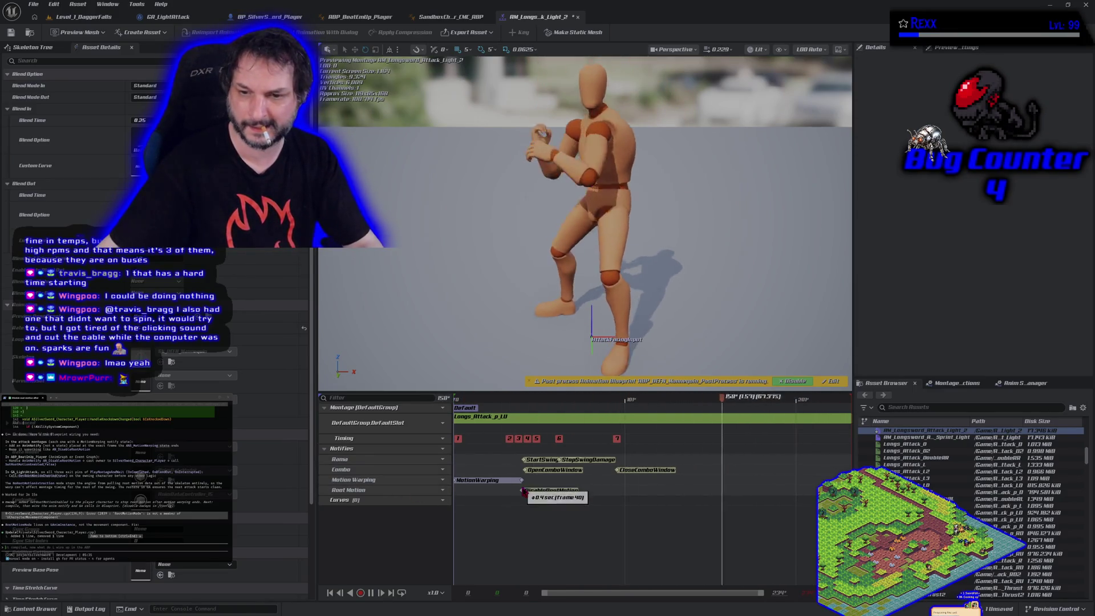
{"action": "left_click", "coordinate": [545, 494]}
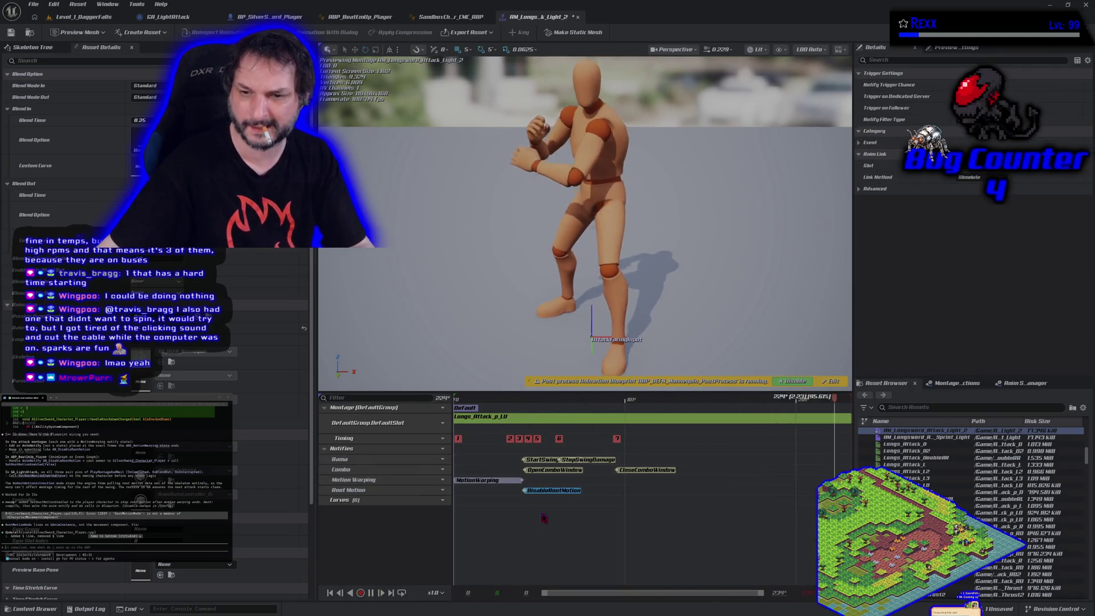
{"action": "key", "text": "ctrl+s"}
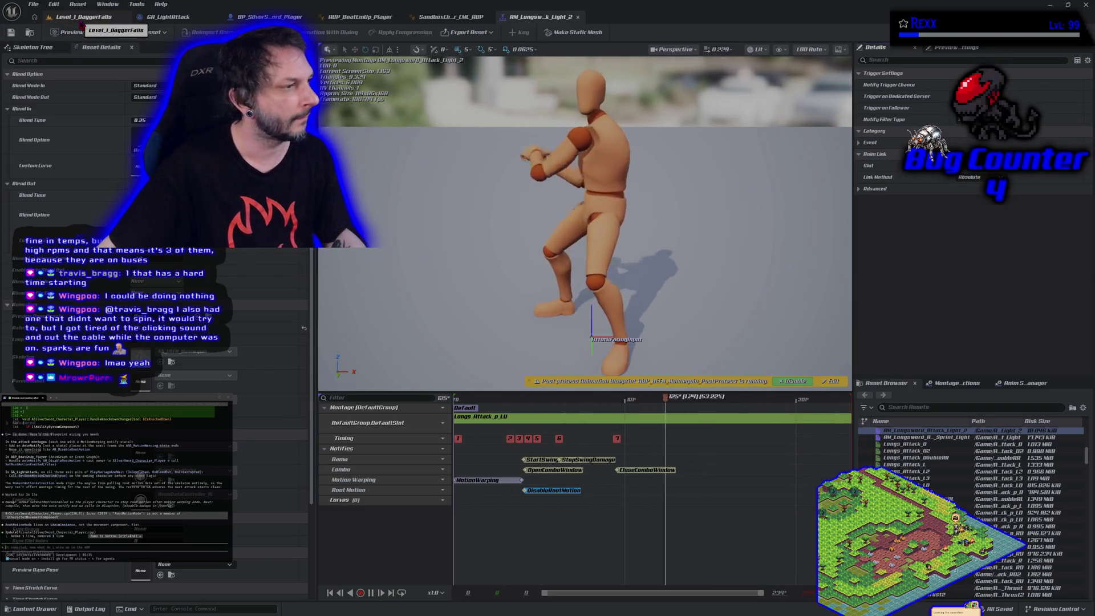
{"action": "left_click", "coordinate": [360, 17]}
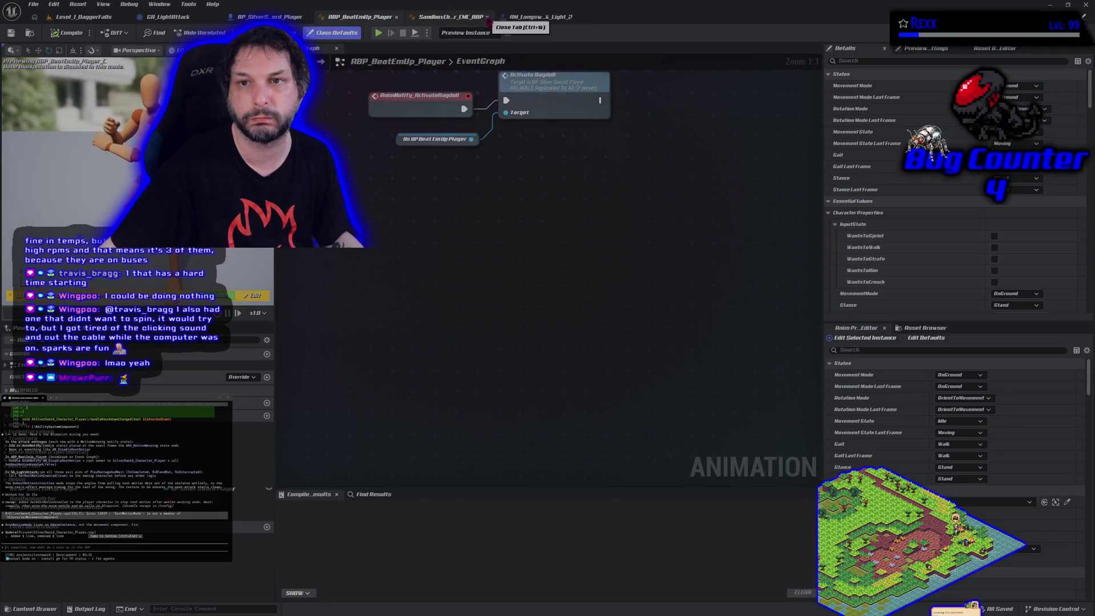
- Add an AnimNotify_DisableRootMotion event node to the ABP_BeatEmUp_Player event graph
{"action": "right_click", "coordinate": [383, 218]}
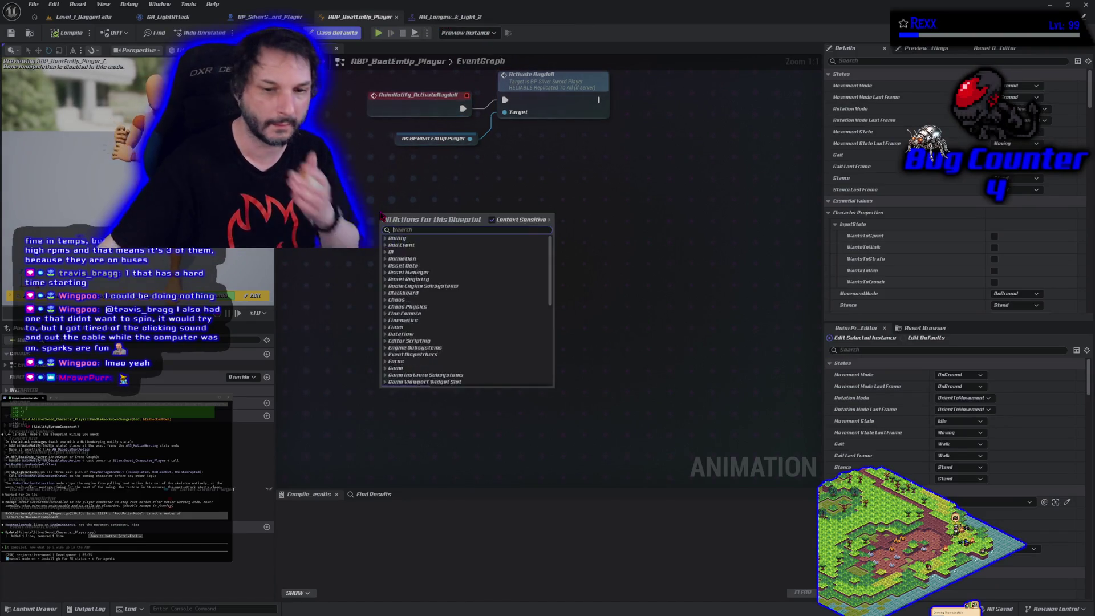
{"action": "type", "text": "diabl"}
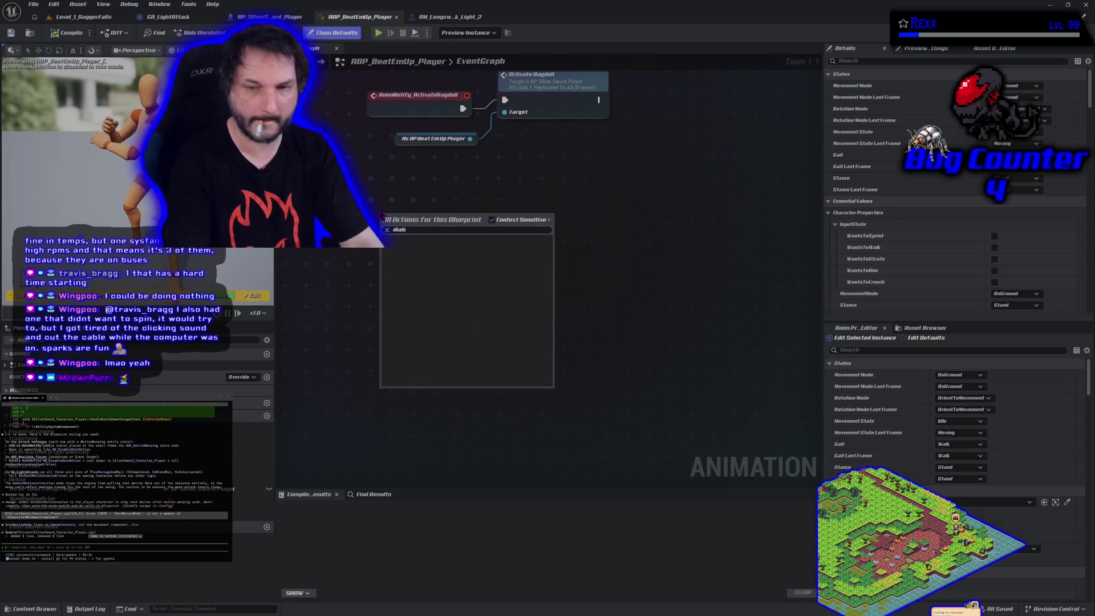
{"action": "key", "text": "BackSpace"}
{"action": "key", "text": "BackSpace"}
{"action": "type", "text": "sab"}
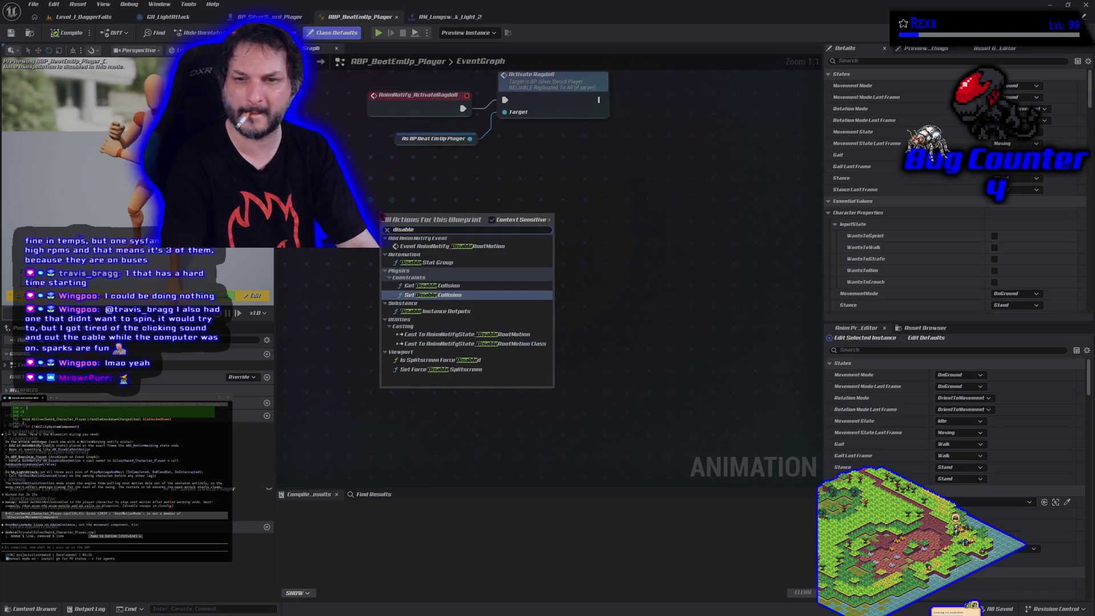
{"action": "left_click", "coordinate": [455, 246]}
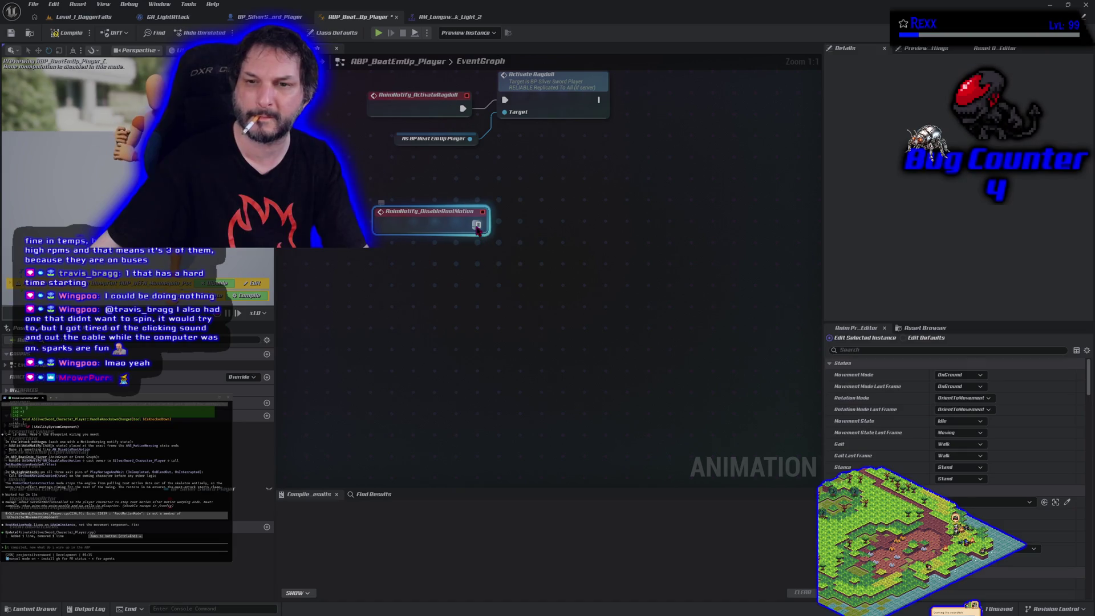
- Duplicate the player reference and wire the event into a Set Root Motion Enabled node
{"action": "left_click", "coordinate": [434, 139]}
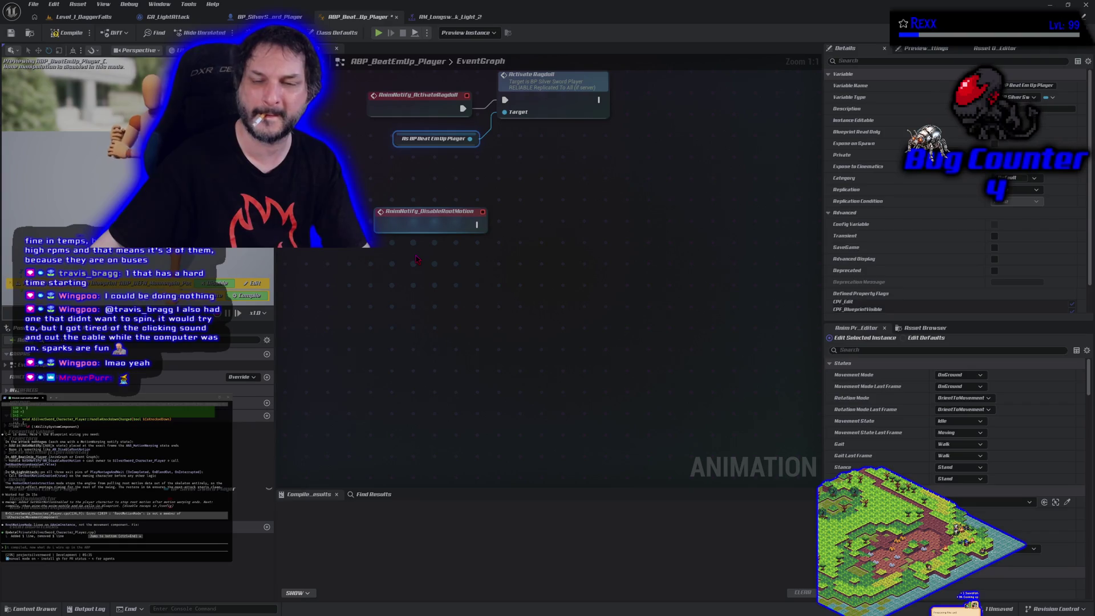
{"action": "key", "text": "ctrl+v"}
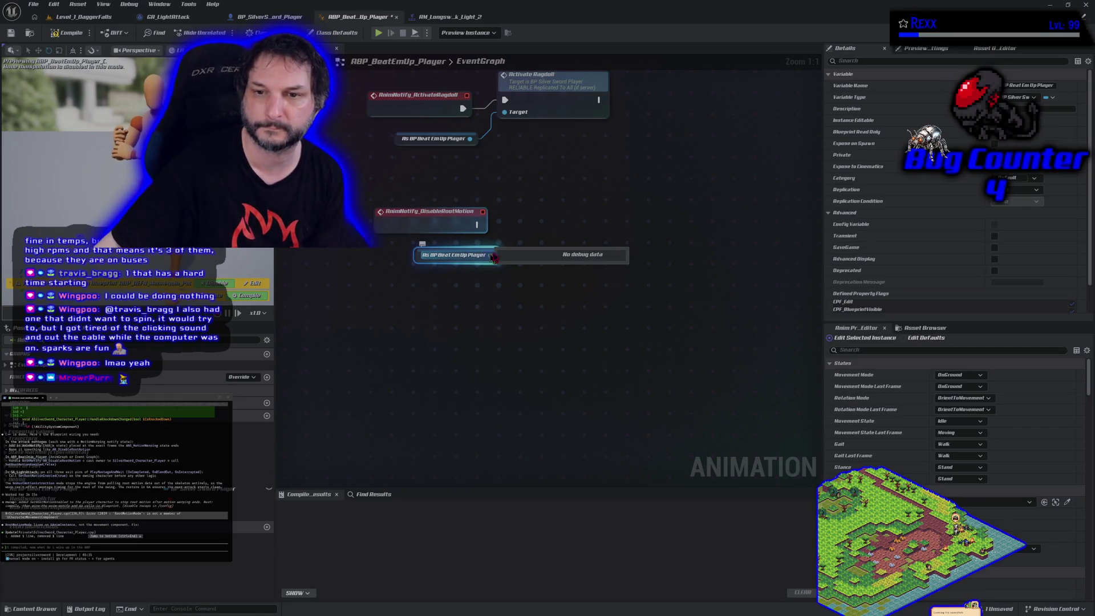
{"action": "left_click_drag", "start_coordinate": [491, 258], "coordinate": [503, 249]}
{"action": "type", "text": "set r"}
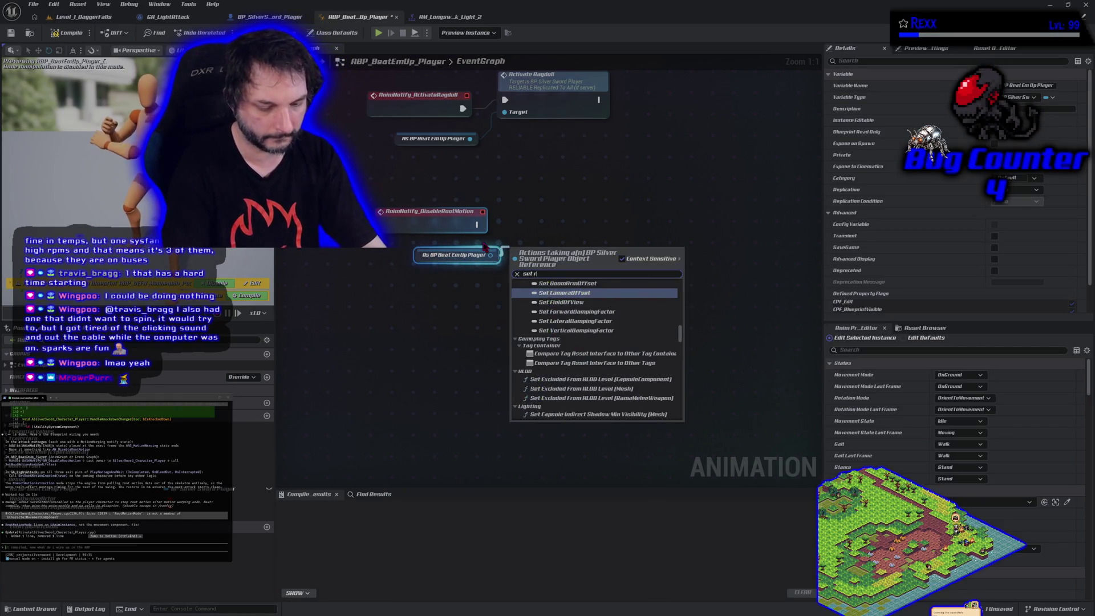
{"action": "type", "text": "oot motio"}
{"action": "key", "text": "Return"}
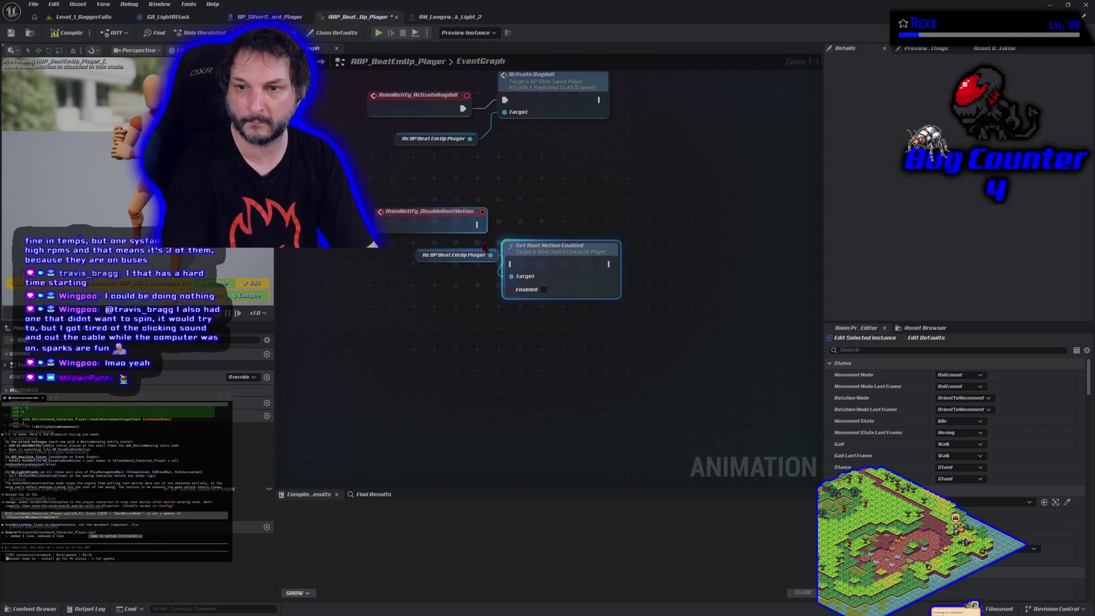
{"action": "mouse_move", "coordinate": [477, 225]}
{"action": "left_mouse_down"}
{"action": "mouse_move", "coordinate": [504, 268]}
{"action": "mouse_move", "coordinate": [551, 237]}
{"action": "mouse_move", "coordinate": [559, 205]}
{"action": "left_mouse_up"}
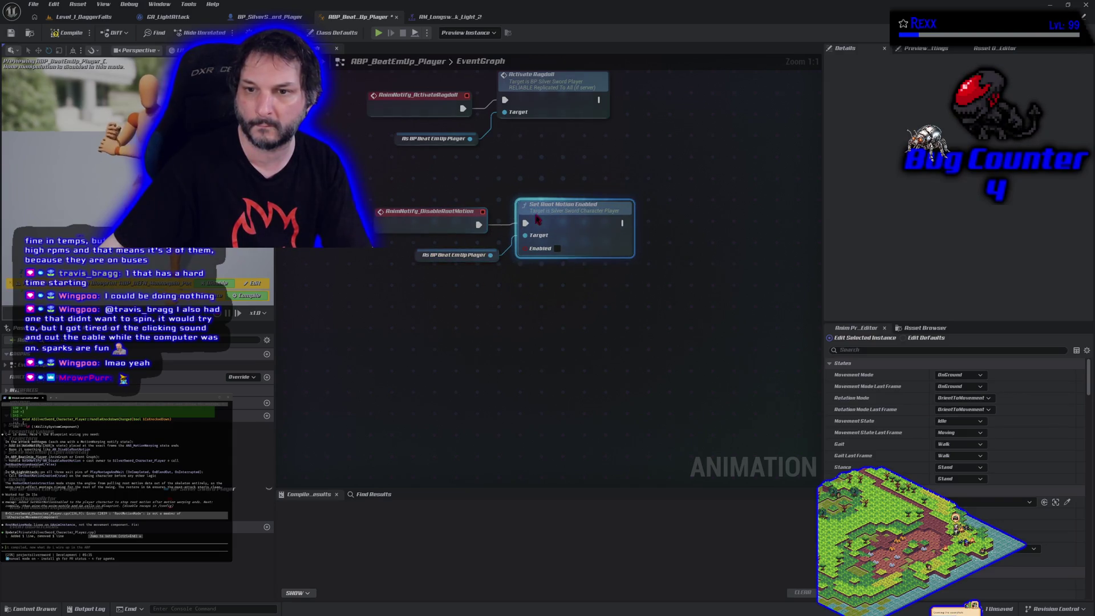
- Compile and save the ABP_BeatEmUp_Player animation blueprint
{"action": "left_click", "coordinate": [63, 34]}
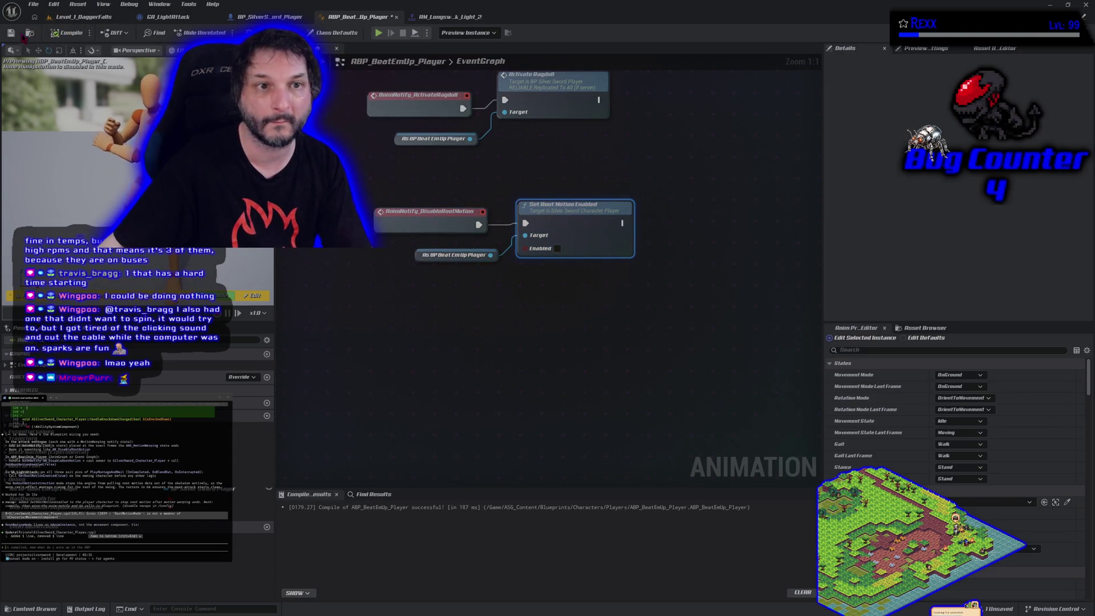
{"action": "left_click", "coordinate": [12, 33]}
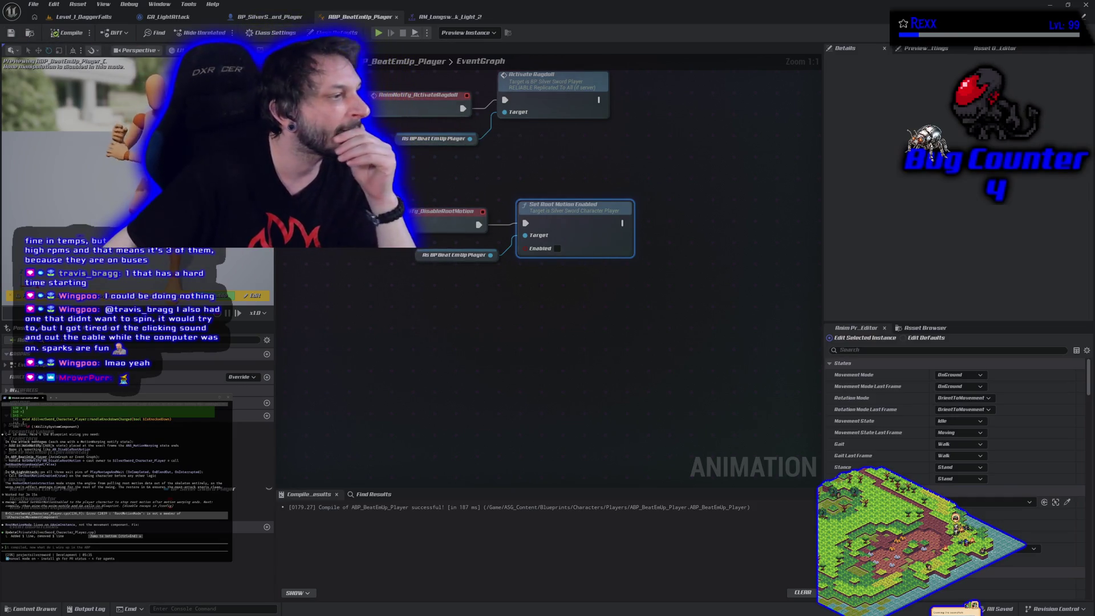
{"action": "left_click", "coordinate": [168, 17]}
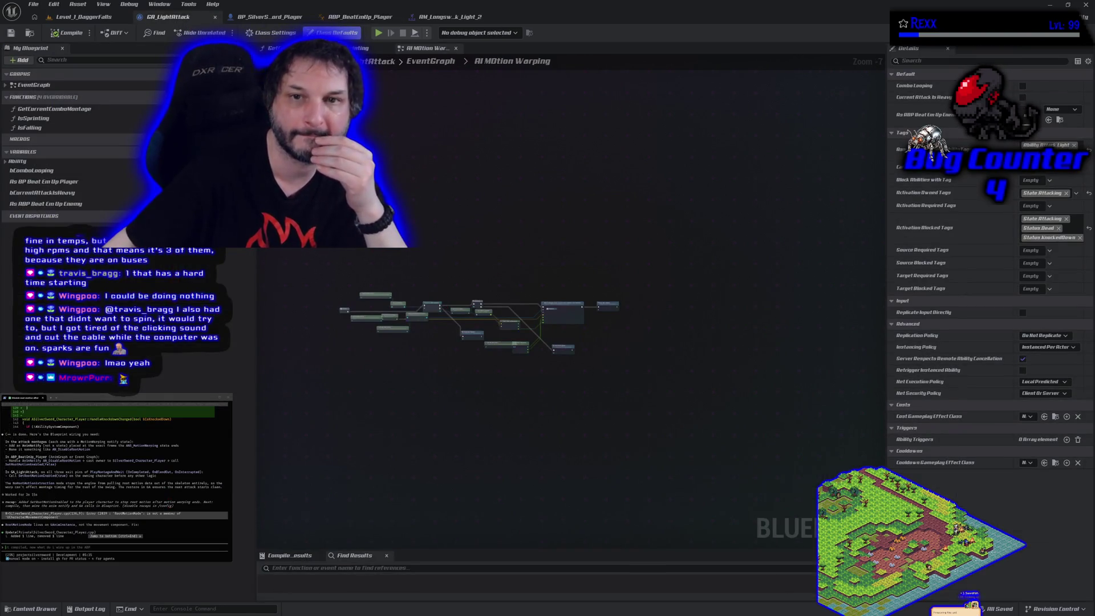
- Return to GA_LightAttack's EventGraph and box-select the main cluster of nodes
{"action": "left_click", "coordinate": [431, 61]}
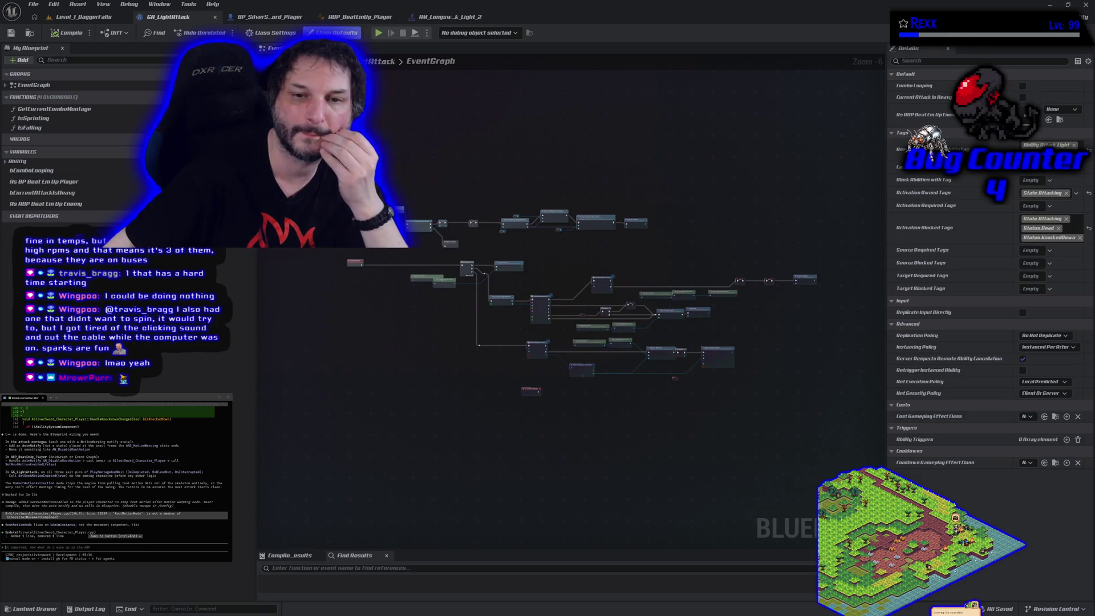
{"action": "left_click_drag", "start_coordinate": [602, 331], "coordinate": [756, 368]}
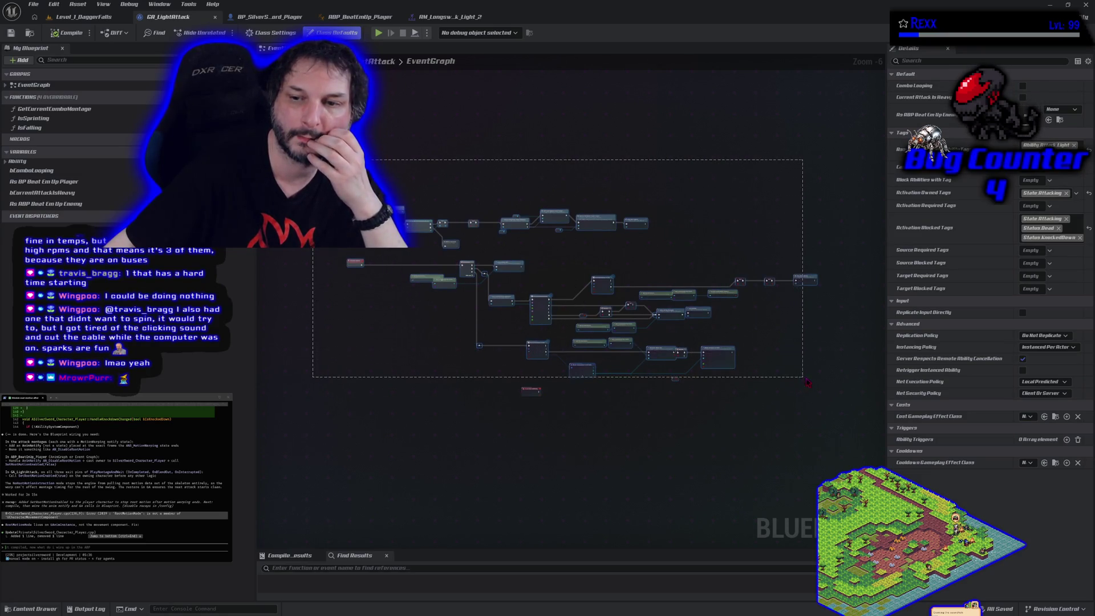
{"action": "left_click_drag", "start_coordinate": [818, 388], "coordinate": [817, 388]}
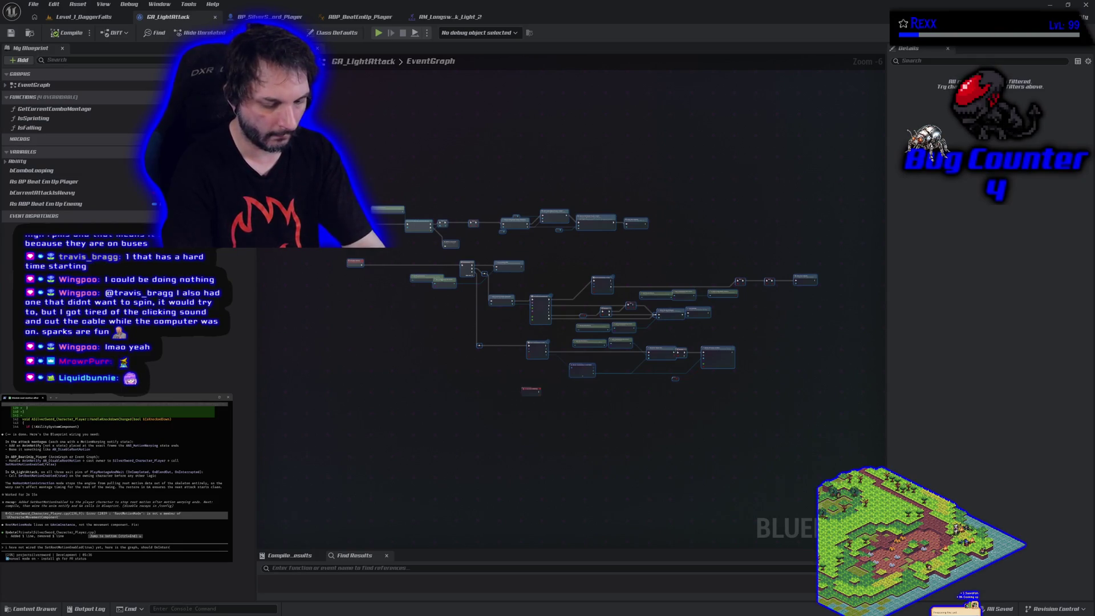
- Send the assistant the OnInterrupted root-motion question, then submit the pasted follow-up text
{"action": "type", "text": "ted be doing anything"}
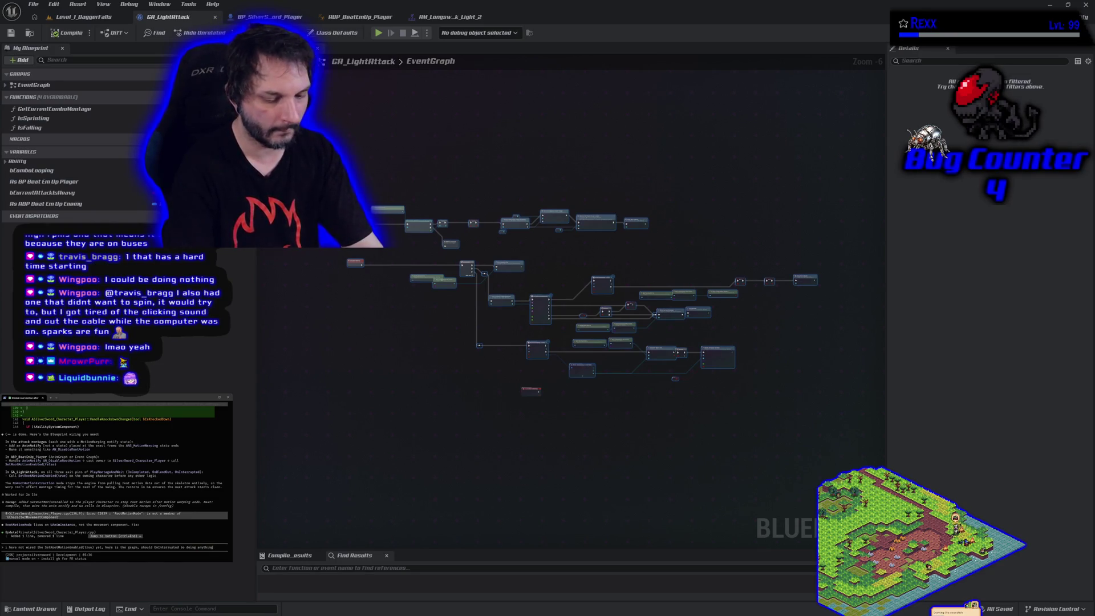
{"action": "type", "text": " beside"}
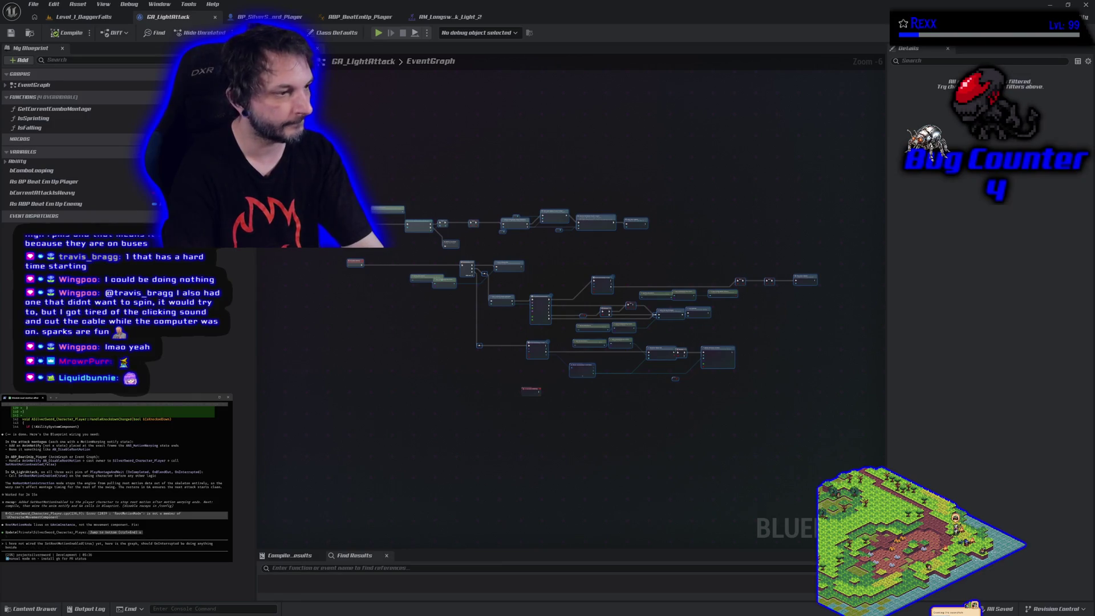
{"action": "type", "text": "so"}
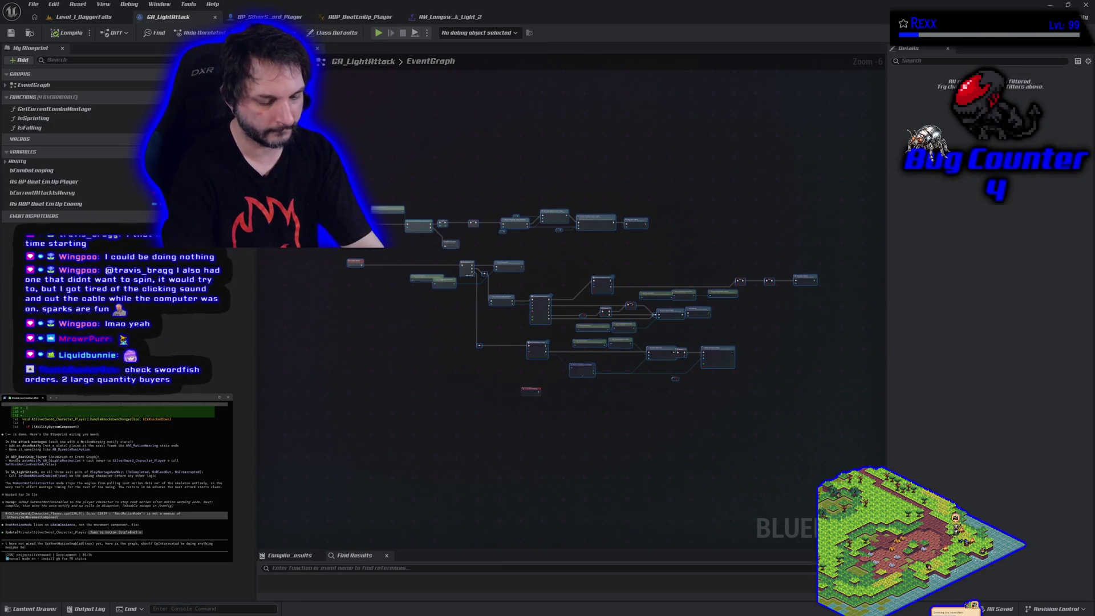
{"action": "type", "text": "ot"}
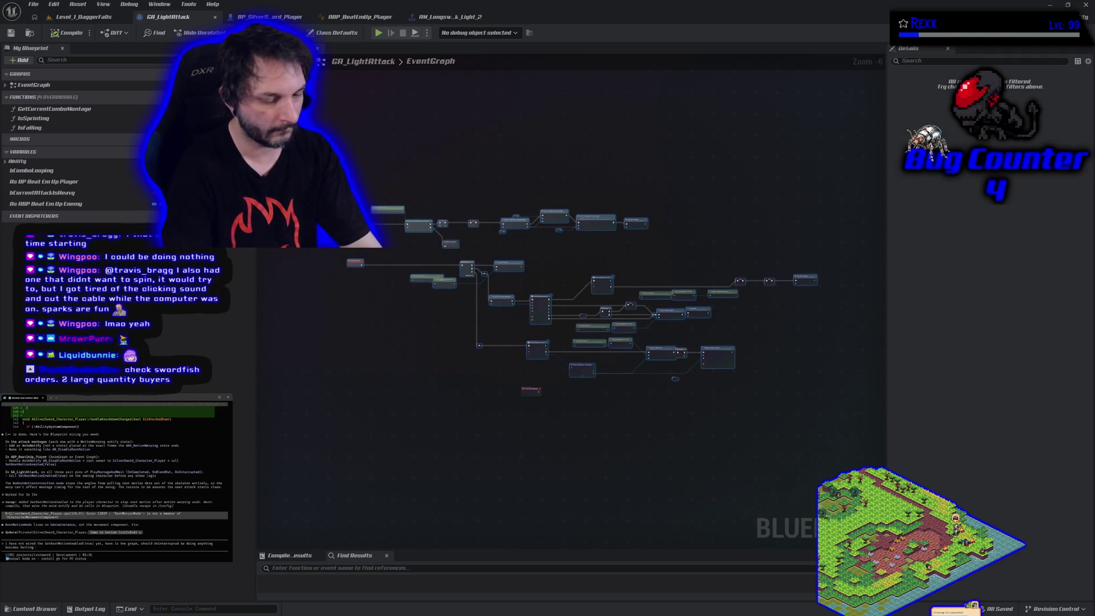
{"action": "type", "text": "Root"}
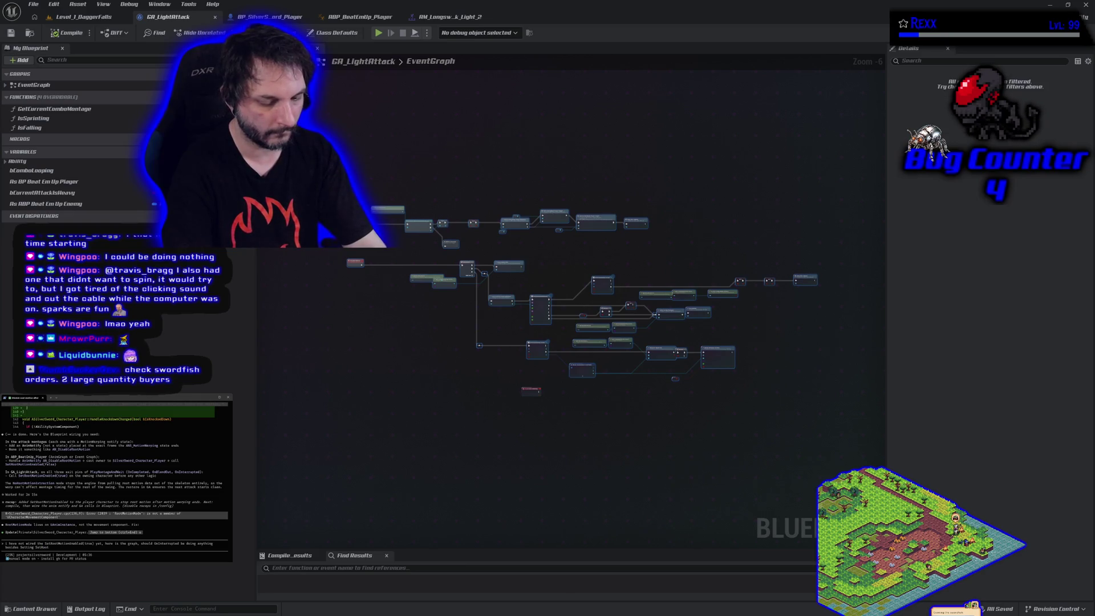
{"action": "type", "text": "MotionEnabled"}
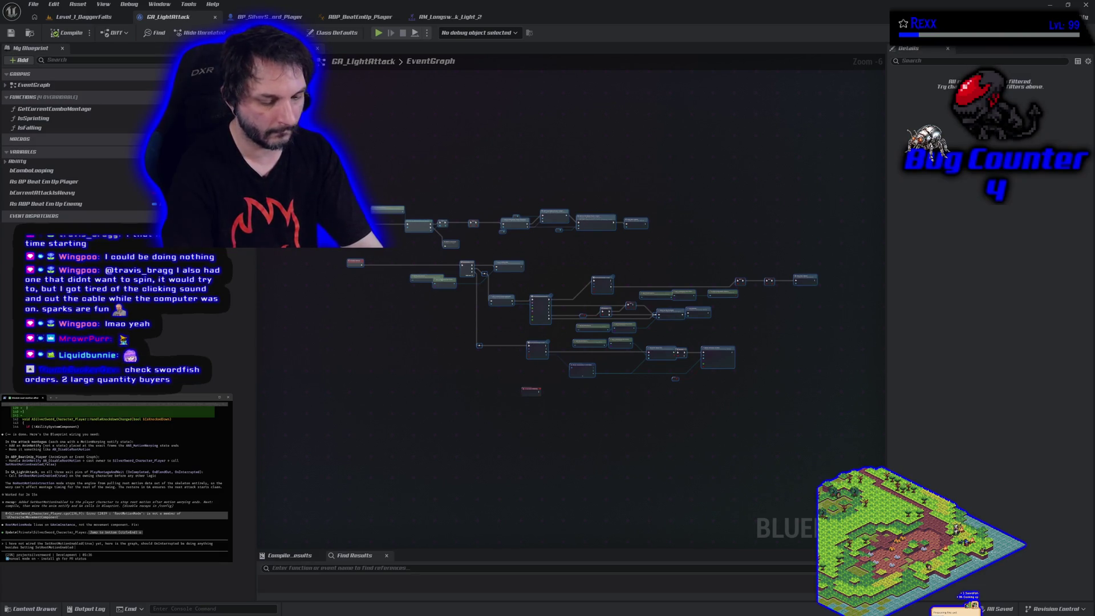
{"action": "type", "text": "true?"}
{"action": "key", "text": "Return"}
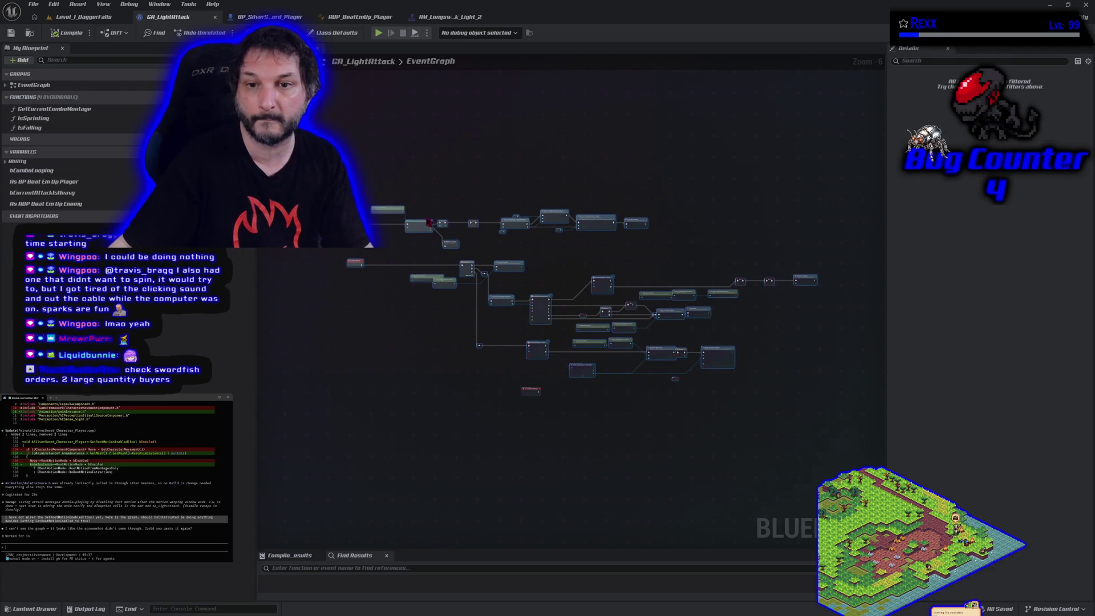
{"action": "left_click", "coordinate": [345, 299]}
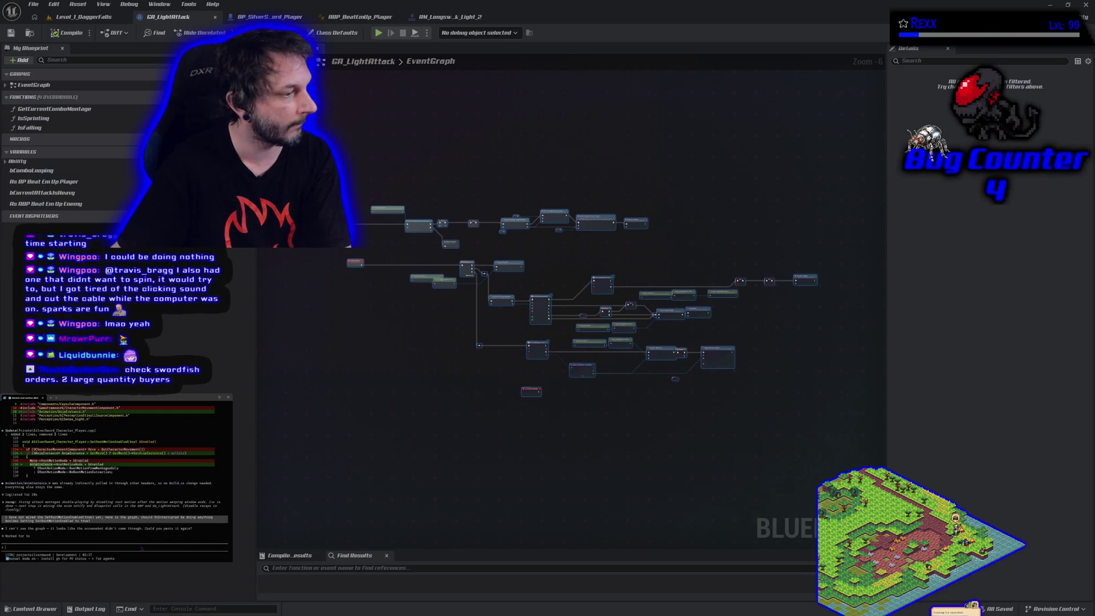
{"action": "key", "text": "Return"}
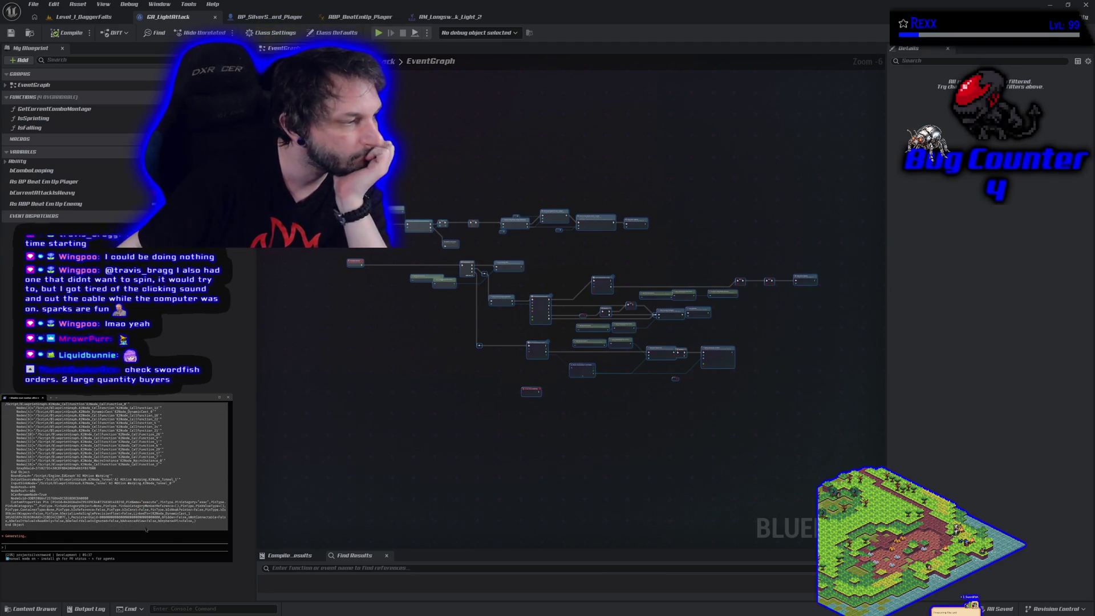
- Refocus the GA_LightAttack graph, then bring the YouTube Music browser window to the front
{"action": "left_click", "coordinate": [343, 383]}
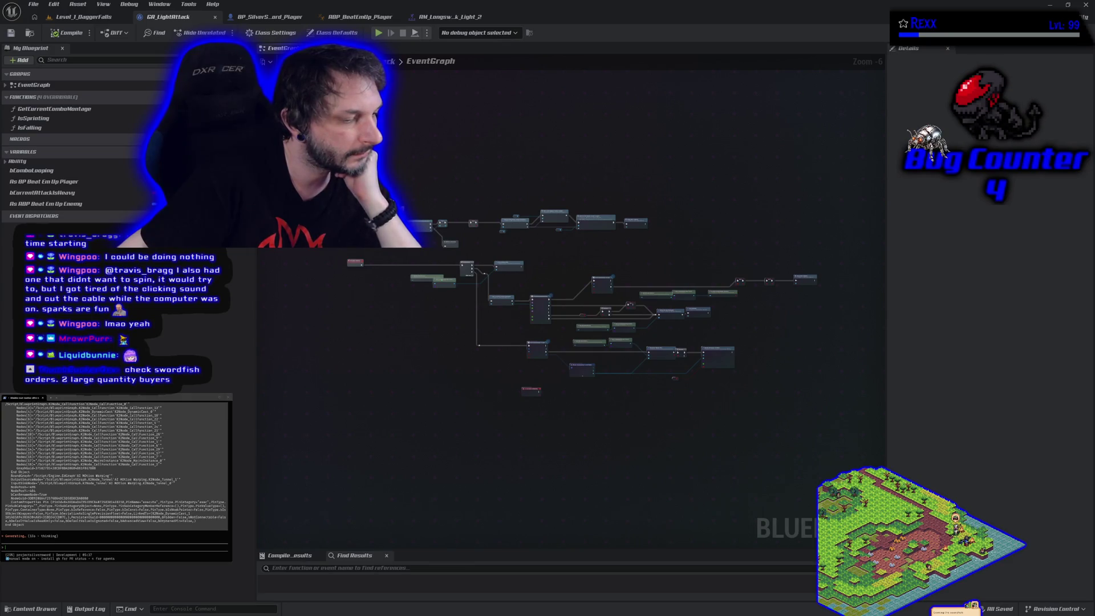
{"action": "key", "text": "alt+Tab"}
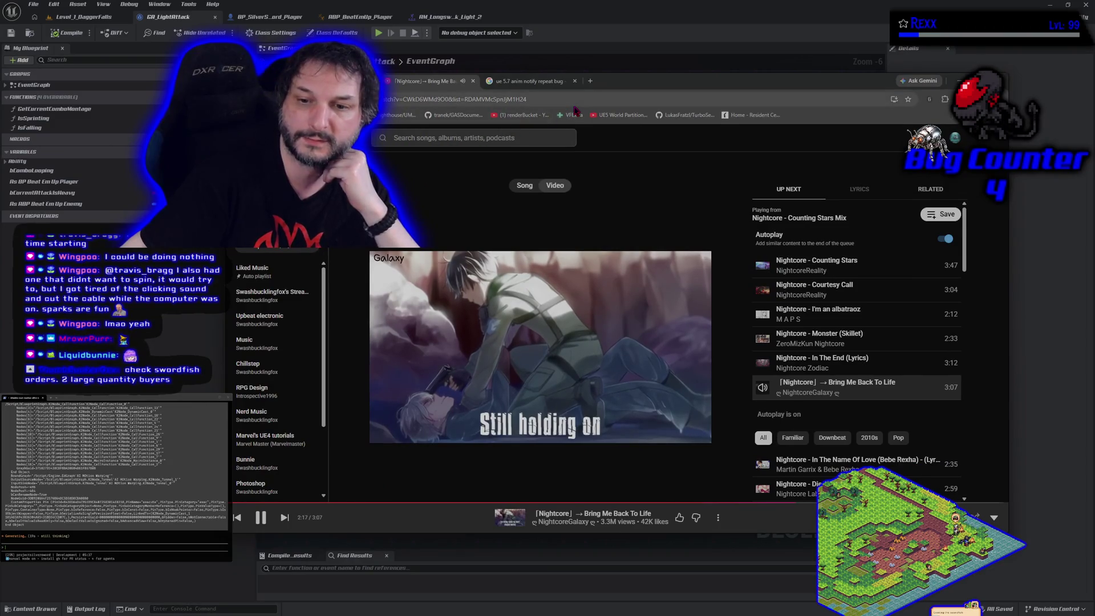
- Load the Microscape game in a new tab beside YouTube Music
{"action": "left_click", "coordinate": [590, 81]}
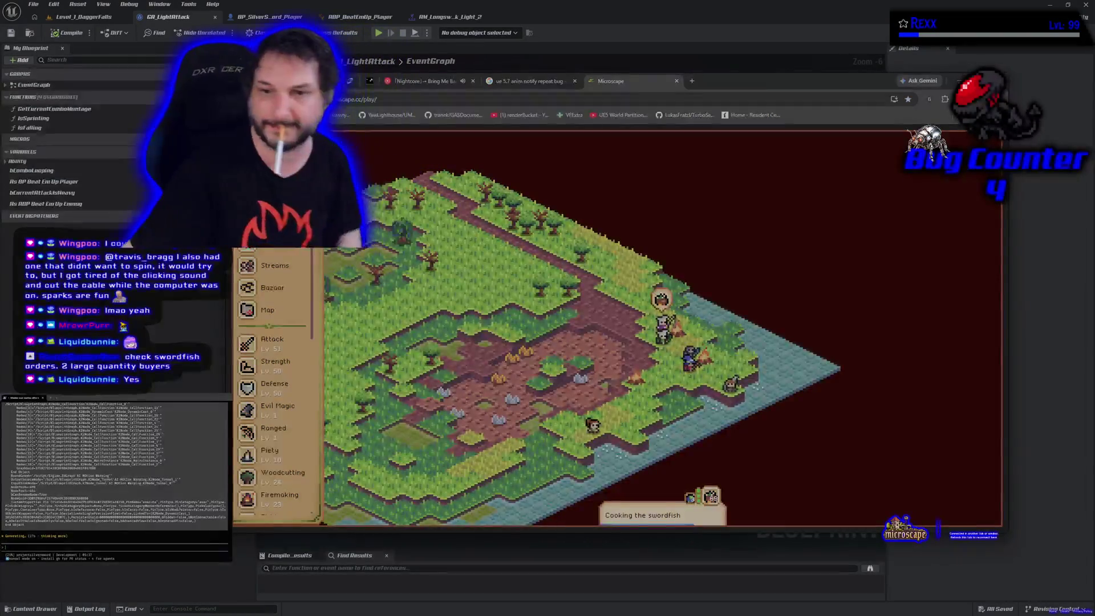
- Search the Bazaar for 'sword', open the 20k swordfish buy order, and enter sell quantity 790
{"action": "left_click", "coordinate": [282, 251]}
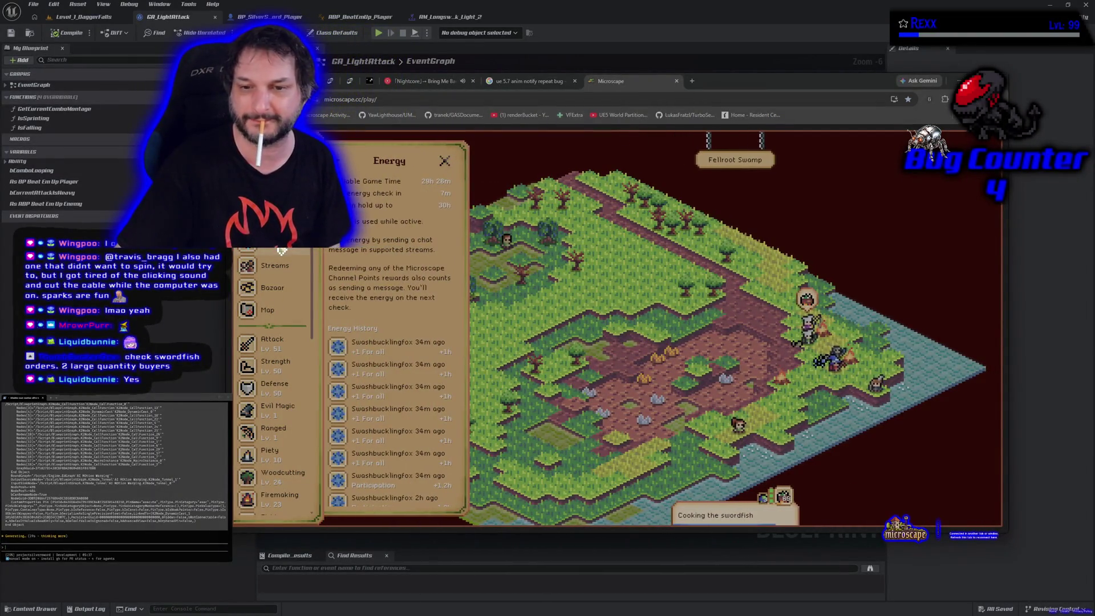
{"action": "left_click", "coordinate": [274, 291]}
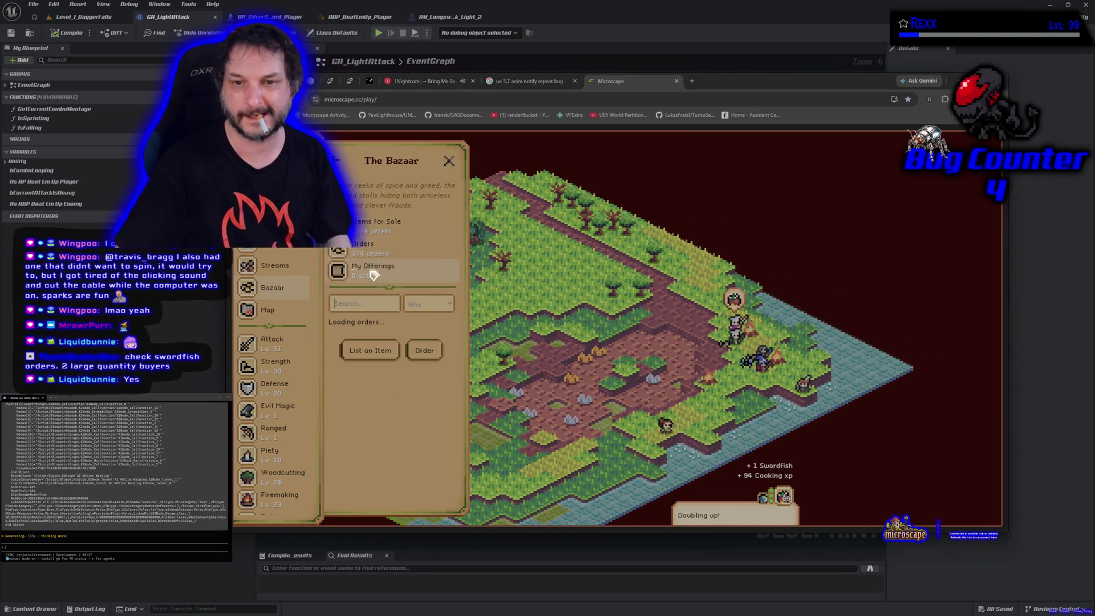
{"action": "type", "text": "sword"}
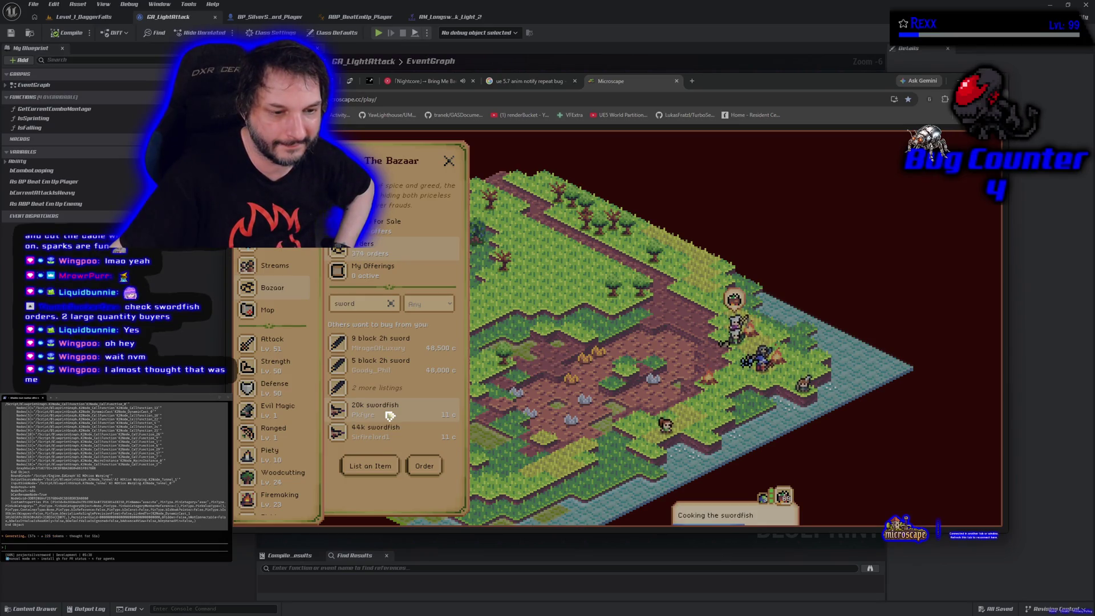
{"action": "left_click", "coordinate": [390, 416]}
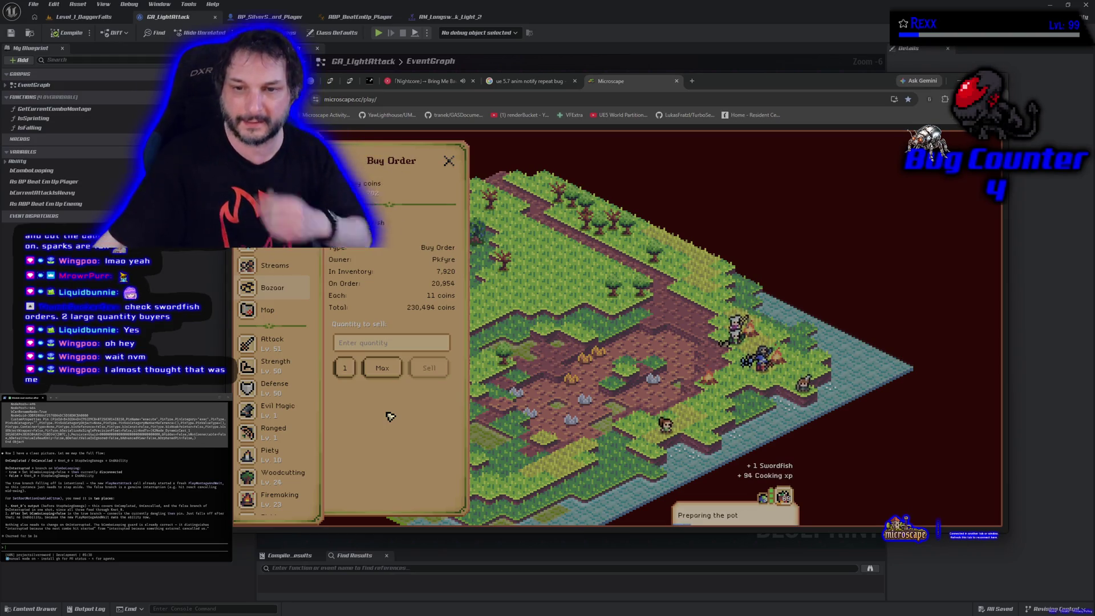
{"action": "left_click", "coordinate": [376, 345]}
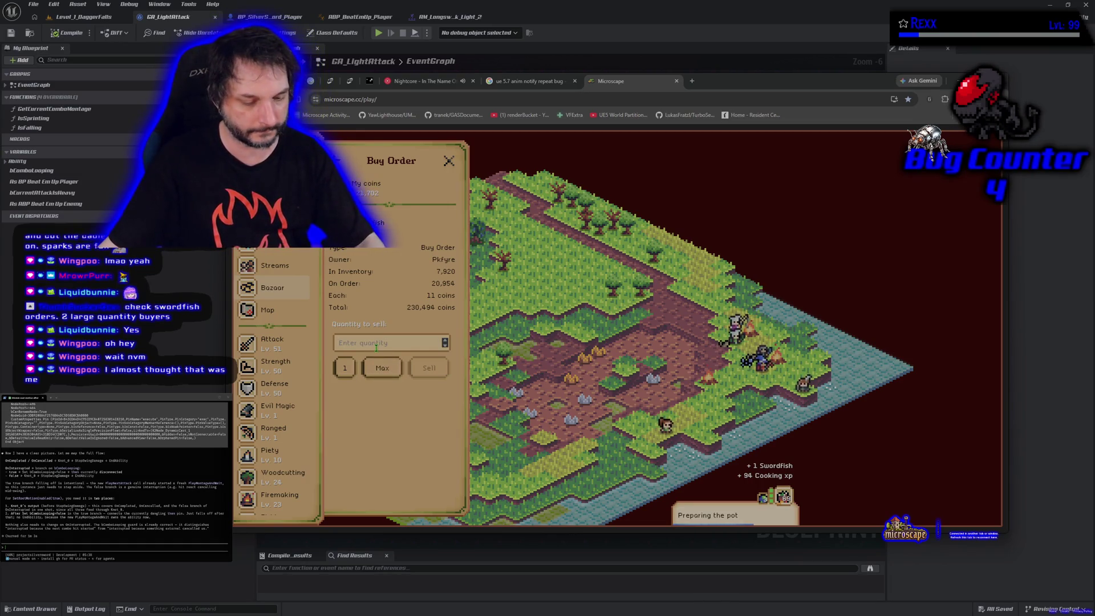
{"action": "type", "text": "7"}
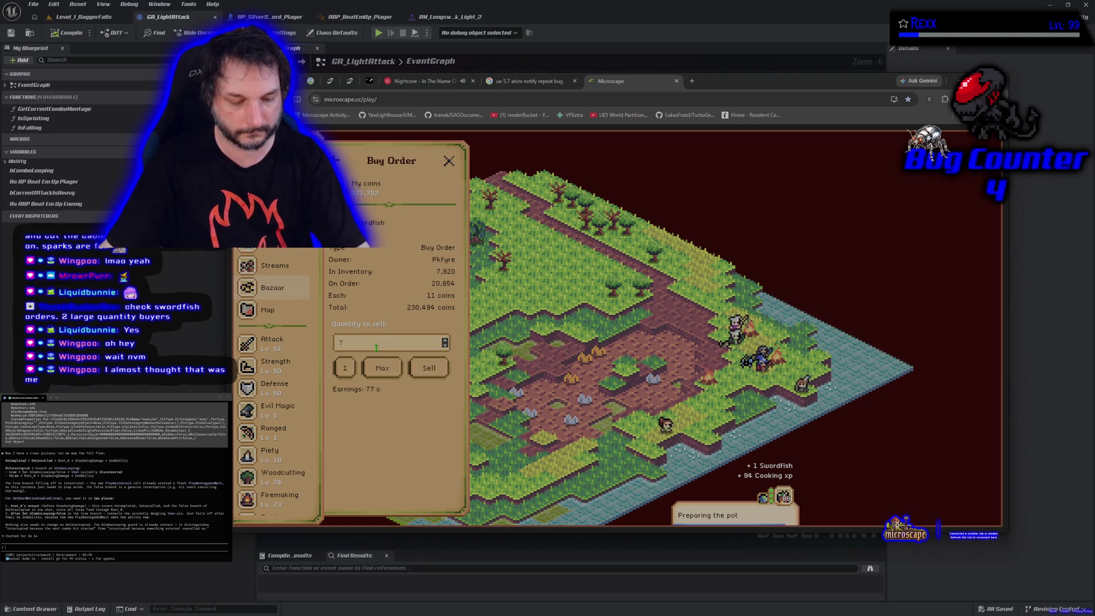
{"action": "type", "text": "900"}
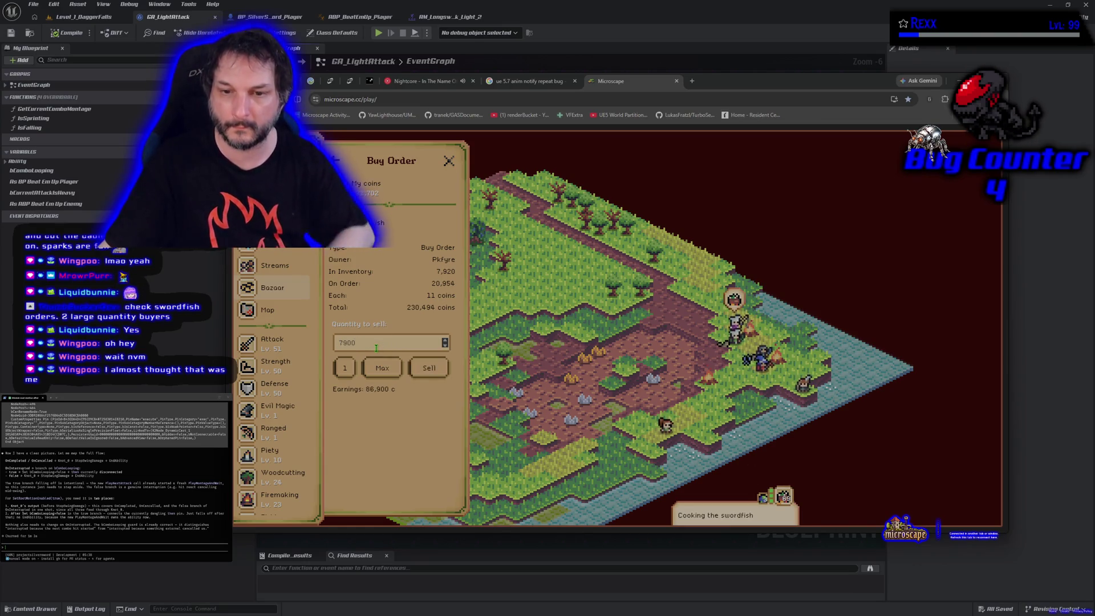